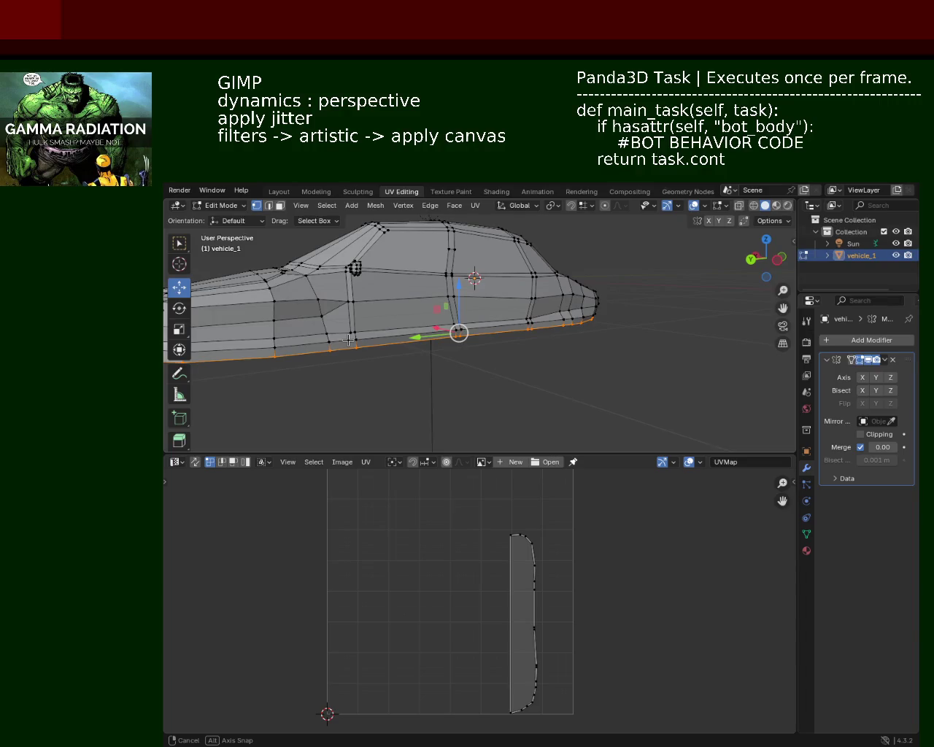
Save vehicle_1.blend, clear the edge loop selection along the car's lower side, and save again.
middle_click_drag(349, 340, 357, 345)
key("ctrl+s")
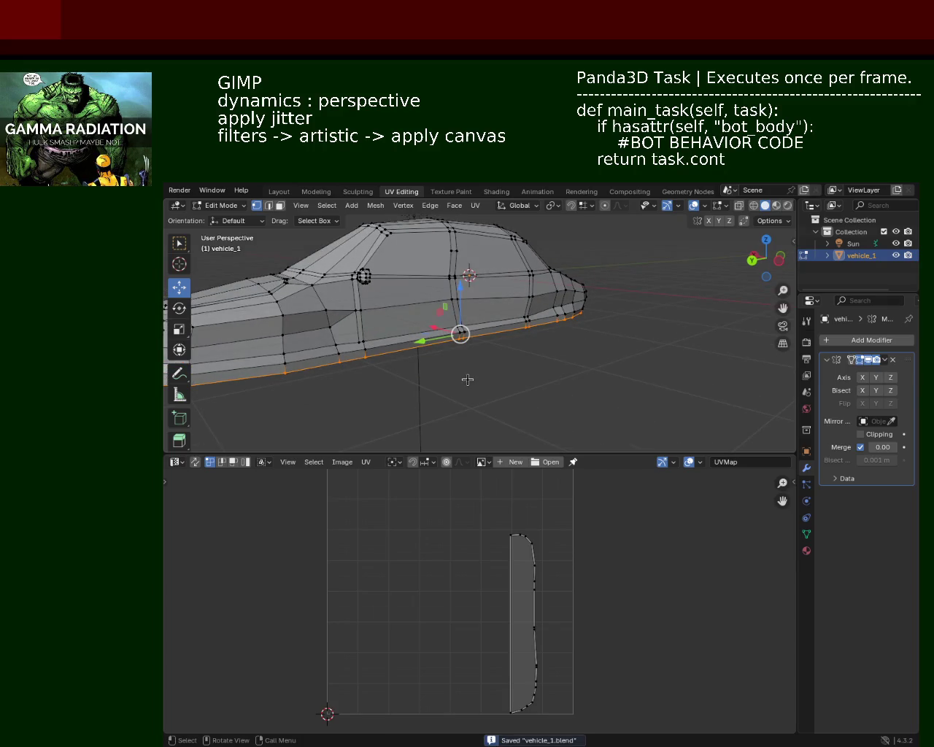
mouse_move(467, 379)
middle_mouse_down()
mouse_move(562, 377)
mouse_move(635, 358)
mouse_move(496, 364)
mouse_move(523, 389)
mouse_move(683, 358)
mouse_move(564, 361)
mouse_move(484, 386)
mouse_move(481, 369)
mouse_move(469, 385)
mouse_move(485, 280)
mouse_move(474, 375)
mouse_move(482, 410)
mouse_move(508, 264)
mouse_move(525, 323)
mouse_move(492, 323)
mouse_move(509, 261)
mouse_move(493, 302)
mouse_move(402, 316)
mouse_move(472, 318)
mouse_move(466, 329)
mouse_move(486, 309)
mouse_move(572, 321)
mouse_move(542, 328)
mouse_move(493, 325)
mouse_move(628, 315)
mouse_move(476, 343)
mouse_move(350, 336)
mouse_move(489, 313)
mouse_move(469, 332)
middle_mouse_up()
left_click(469, 362)
scroll(472, 318, "down", 3)
key("ctrl+s")
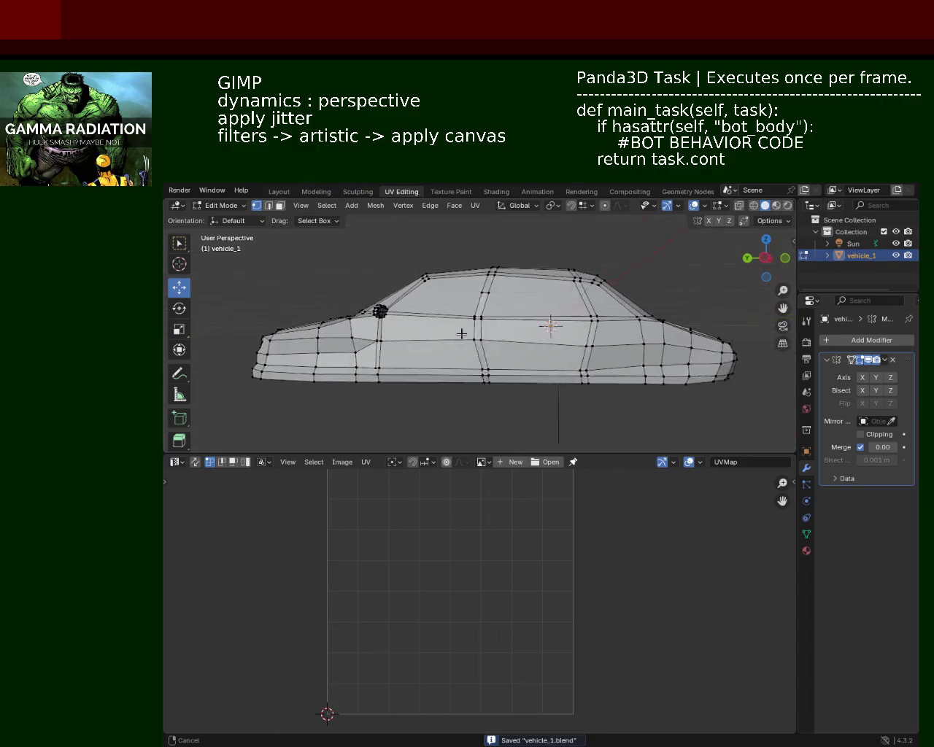
Slide one vertex on the car's front-half side along Y and save vehicle_1.
mouse_move(642, 365)
middle_mouse_down()
mouse_move(535, 328)
mouse_move(448, 348)
mouse_move(510, 352)
middle_mouse_up()
scroll(536, 328, "up", 3)
left_click(538, 356)
left_click_drag(503, 357, 499, 352)
key("ctrl+s")
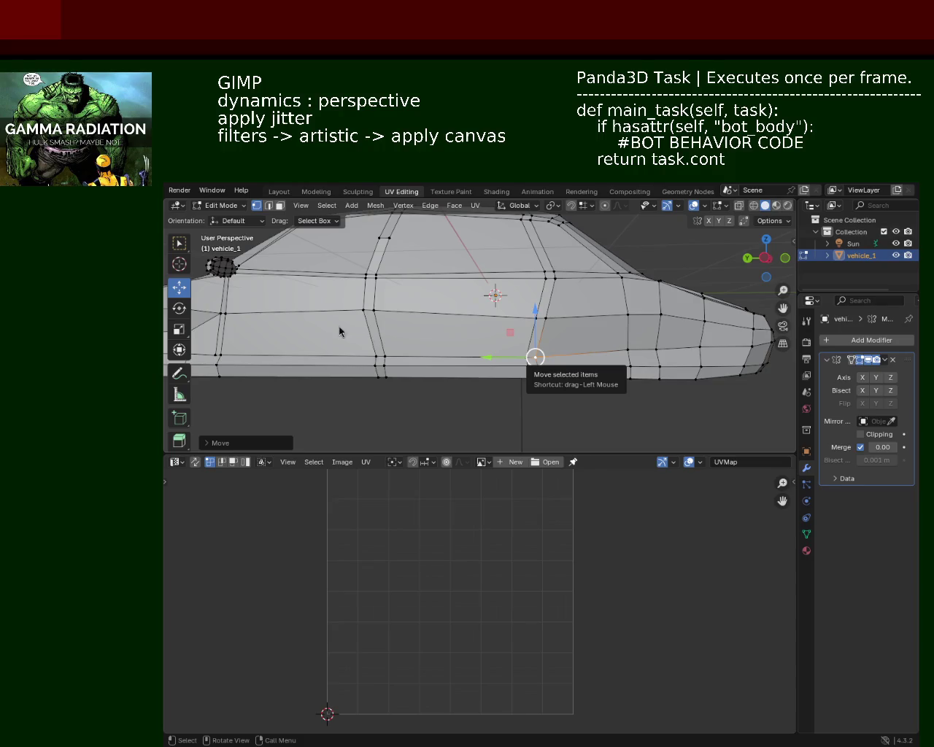
Raise a window-line vertex near the door pillar about 0.05 m, then deselect it.
mouse_move(632, 330)
middle_mouse_down()
mouse_move(505, 326)
mouse_move(446, 341)
middle_mouse_up()
scroll(446, 341, "up", 3)
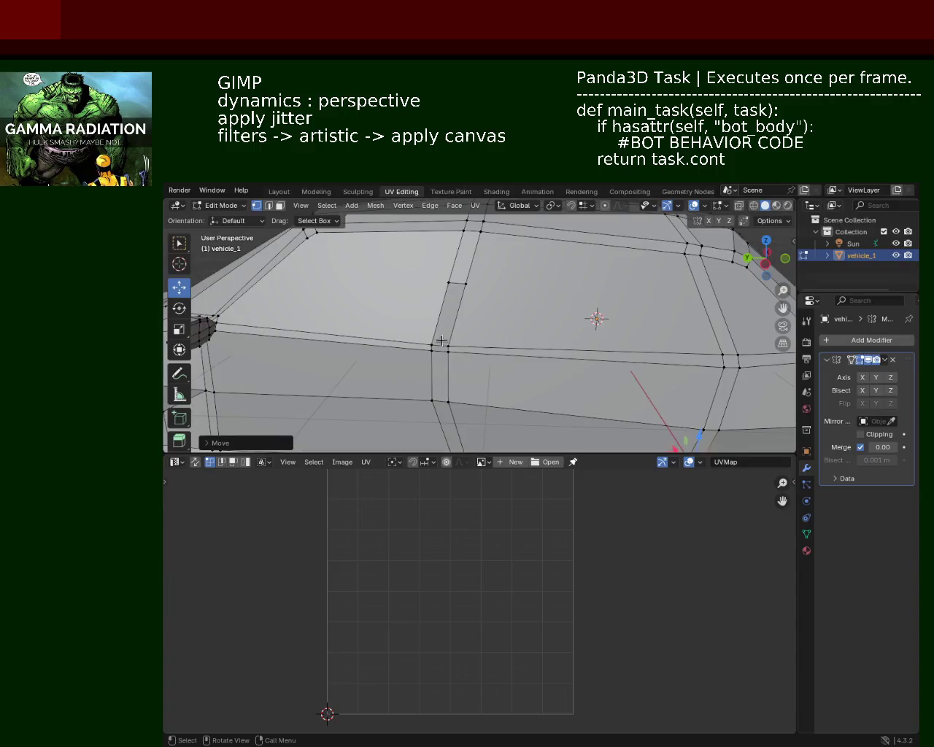
left_click(446, 341)
left_click_drag(446, 325, 445, 300)
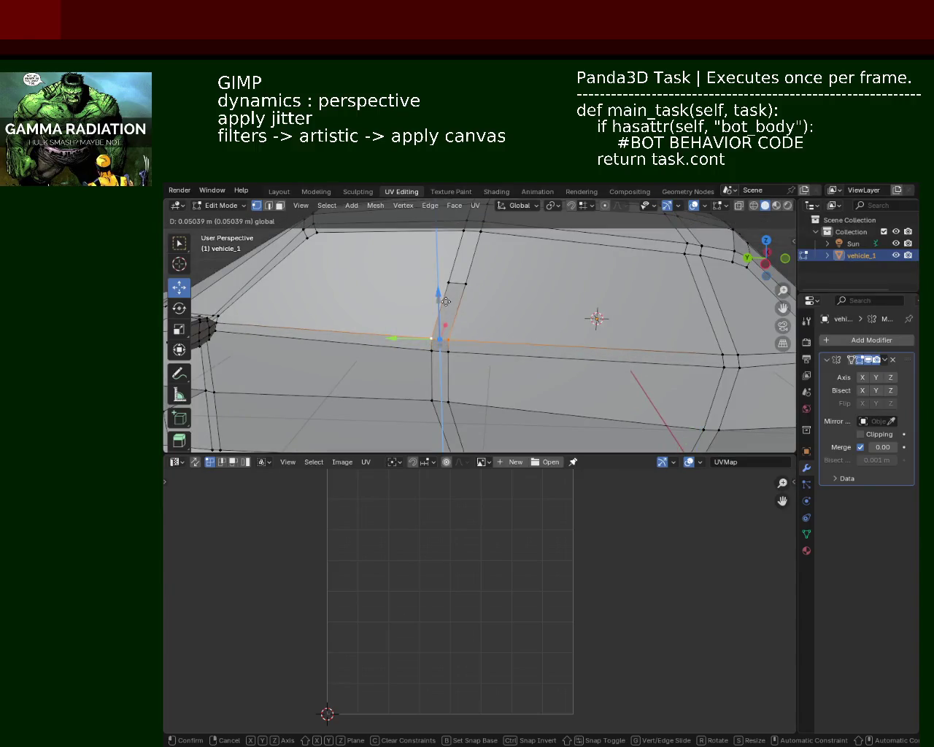
left_click(445, 301)
left_click(546, 332)
From a lower side view, move the rear window pillar vertex along X.
scroll(386, 311, "down", 3)
mouse_move(385, 312)
middle_mouse_down()
mouse_move(405, 363)
mouse_move(483, 355)
mouse_move(415, 321)
middle_mouse_up()
mouse_move(416, 320)
left_mouse_down()
mouse_move(437, 329)
mouse_move(617, 338)
left_mouse_up()
key("g")
key("x")
left_click(424, 289)
Lower the rear window corner vertex slightly, deselect it, and save vehicle_1.
left_click_drag(674, 325, 648, 345)
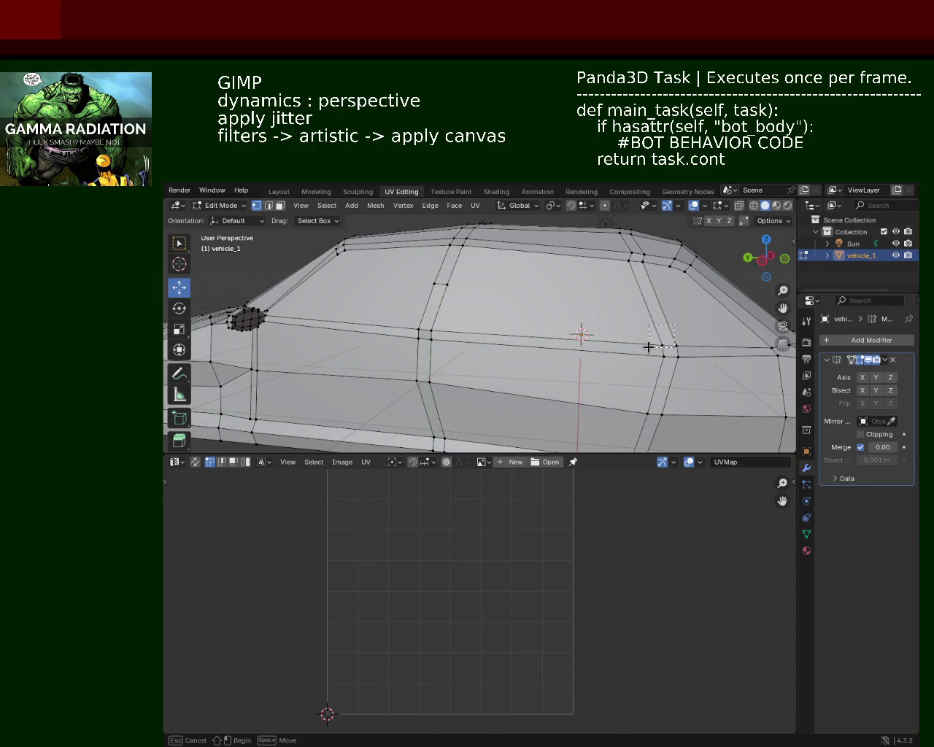
key("g")
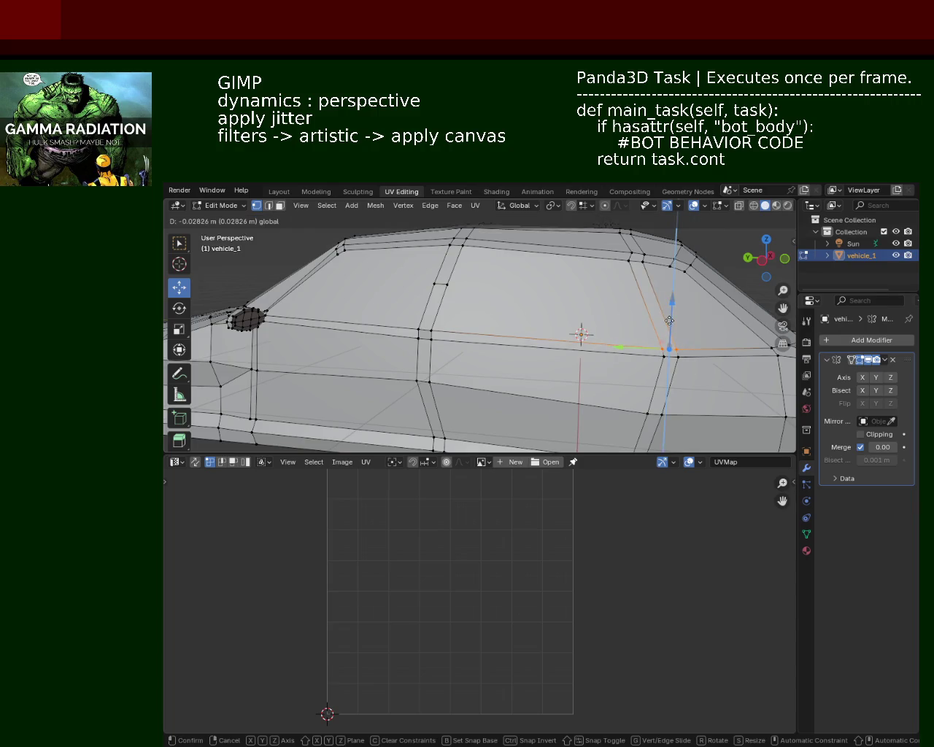
left_click(669, 319)
left_click(611, 335)
mouse_move(612, 335)
middle_mouse_down()
mouse_move(634, 342)
mouse_move(576, 350)
mouse_move(615, 371)
mouse_move(538, 329)
mouse_move(540, 347)
mouse_move(477, 358)
middle_mouse_up()
key("ctrl+s")
scroll(479, 361, "up", 2)
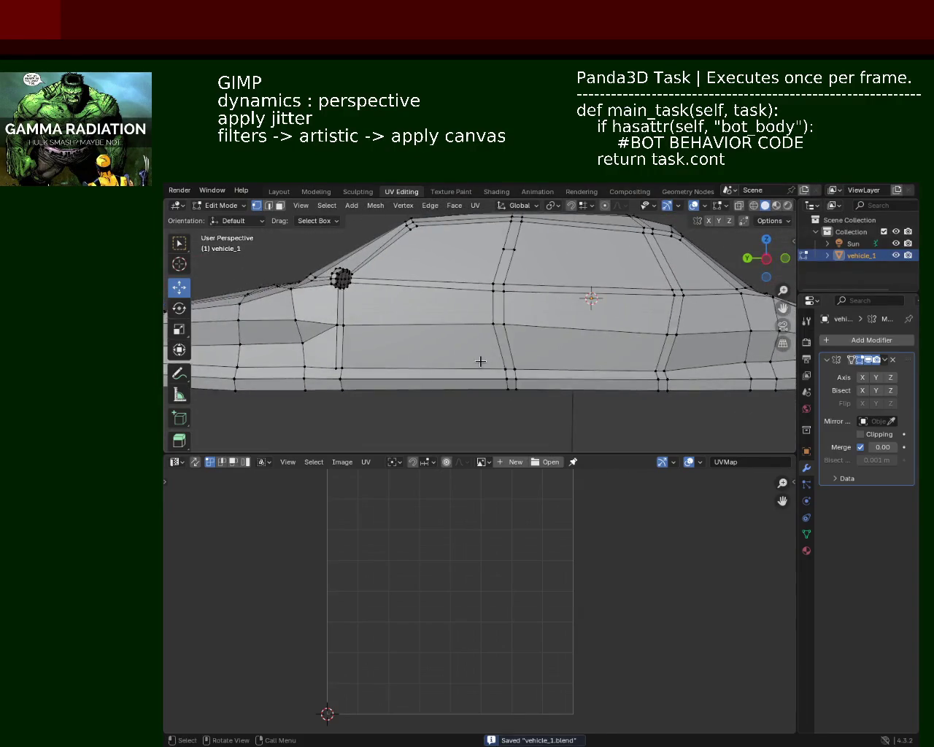
middle_click_drag(389, 354, 481, 349)
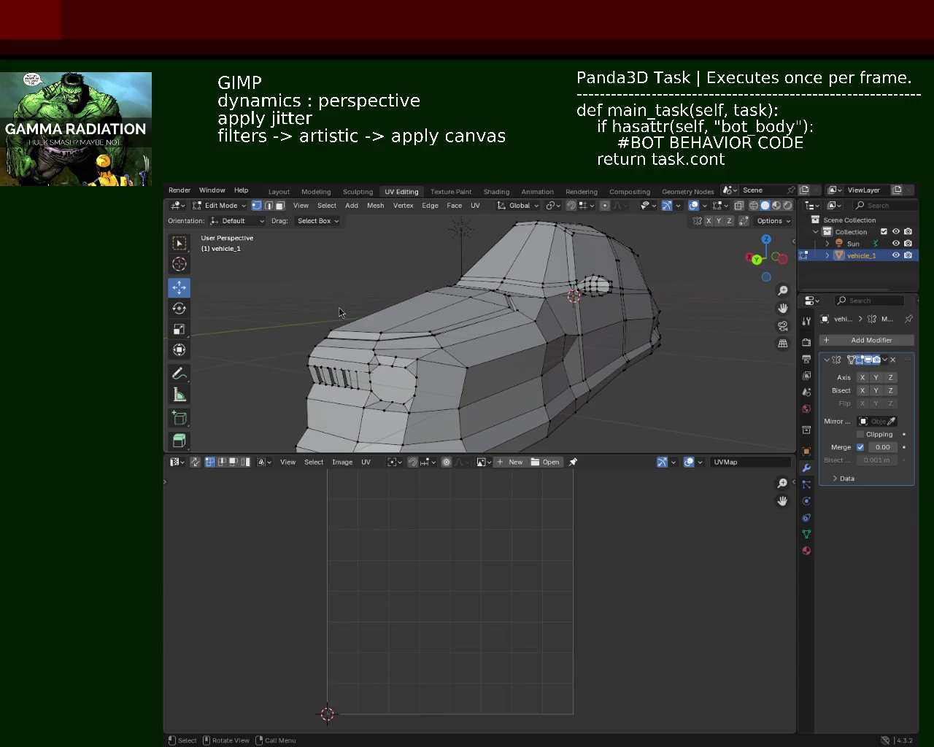
mouse_move(603, 319)
middle_mouse_down()
mouse_move(453, 322)
mouse_move(574, 330)
mouse_move(424, 320)
mouse_move(544, 325)
mouse_move(520, 320)
middle_mouse_up()
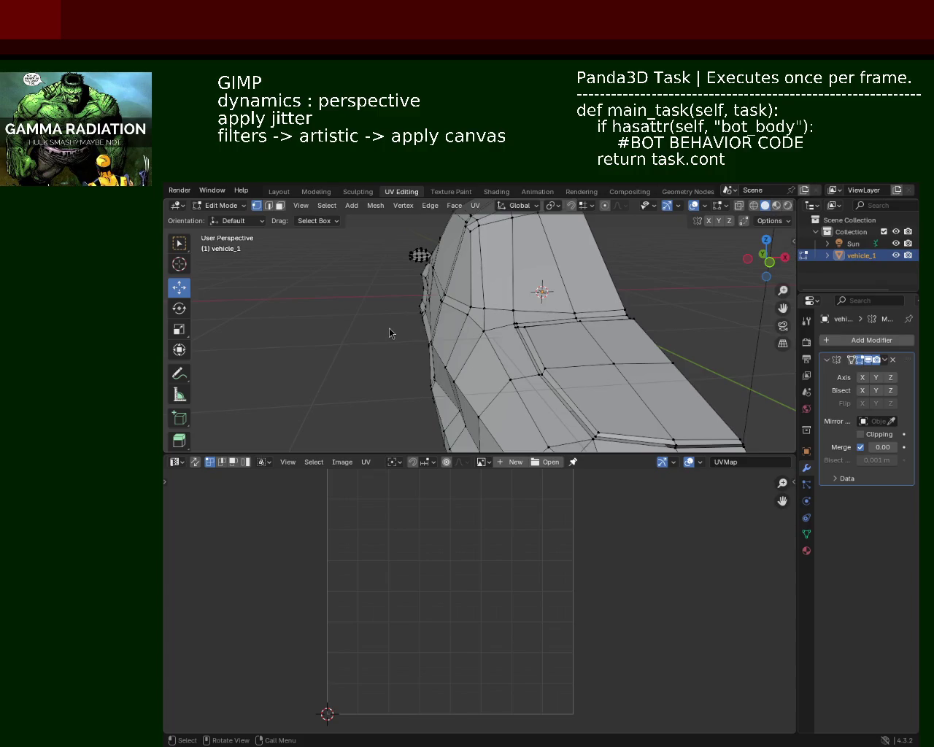
mouse_move(461, 304)
middle_mouse_down()
mouse_move(478, 297)
mouse_move(493, 328)
mouse_move(554, 320)
middle_mouse_up()
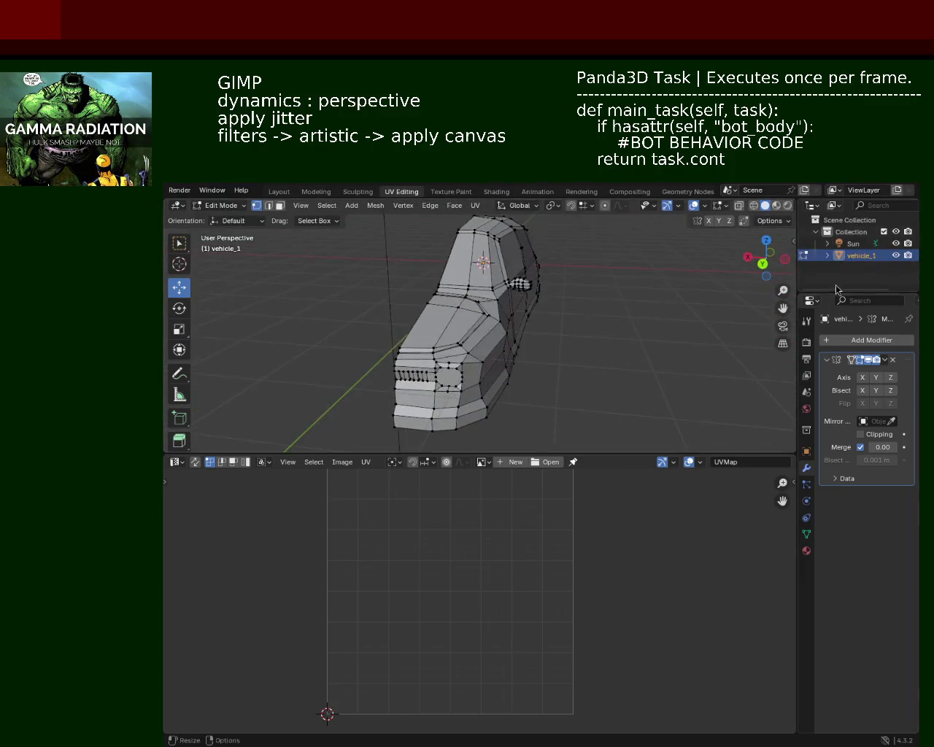
Enable Y-axis mirroring on the car mesh, inspect it from several angles, and save.
left_click(876, 378)
mouse_move(482, 306)
middle_mouse_down()
mouse_move(469, 298)
mouse_move(511, 335)
middle_mouse_up()
scroll(474, 287, "down", 2)
scroll(474, 287, "up", 5)
mouse_move(474, 286)
middle_mouse_down()
mouse_move(437, 312)
mouse_move(475, 326)
mouse_move(444, 319)
mouse_move(438, 338)
mouse_move(495, 355)
middle_mouse_up()
scroll(444, 319, "down", 2)
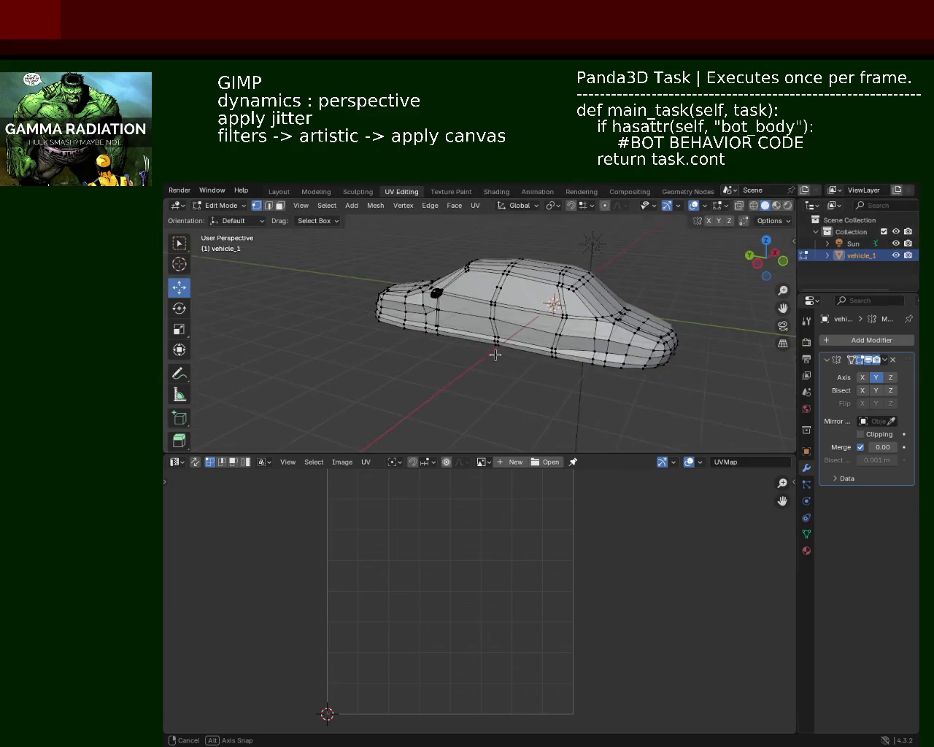
scroll(495, 355, "up", 3)
mouse_move(569, 314)
middle_mouse_down()
mouse_move(527, 339)
mouse_move(491, 329)
mouse_move(504, 347)
mouse_move(511, 321)
mouse_move(634, 351)
middle_mouse_up()
scroll(491, 329, "down", 2)
scroll(510, 321, "down", 2)
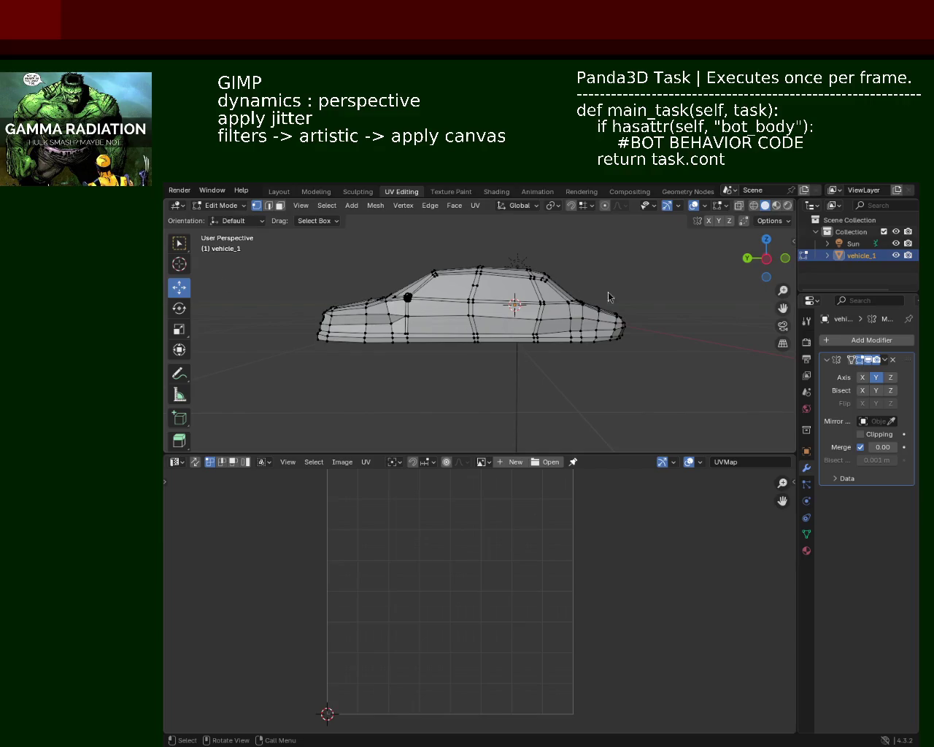
middle_click_drag(494, 360, 581, 369)
scroll(581, 369, "up", 3)
mouse_move(504, 288)
middle_mouse_down()
mouse_move(524, 346)
mouse_move(433, 353)
mouse_move(410, 367)
mouse_move(508, 358)
middle_mouse_up()
key("ctrl+s")
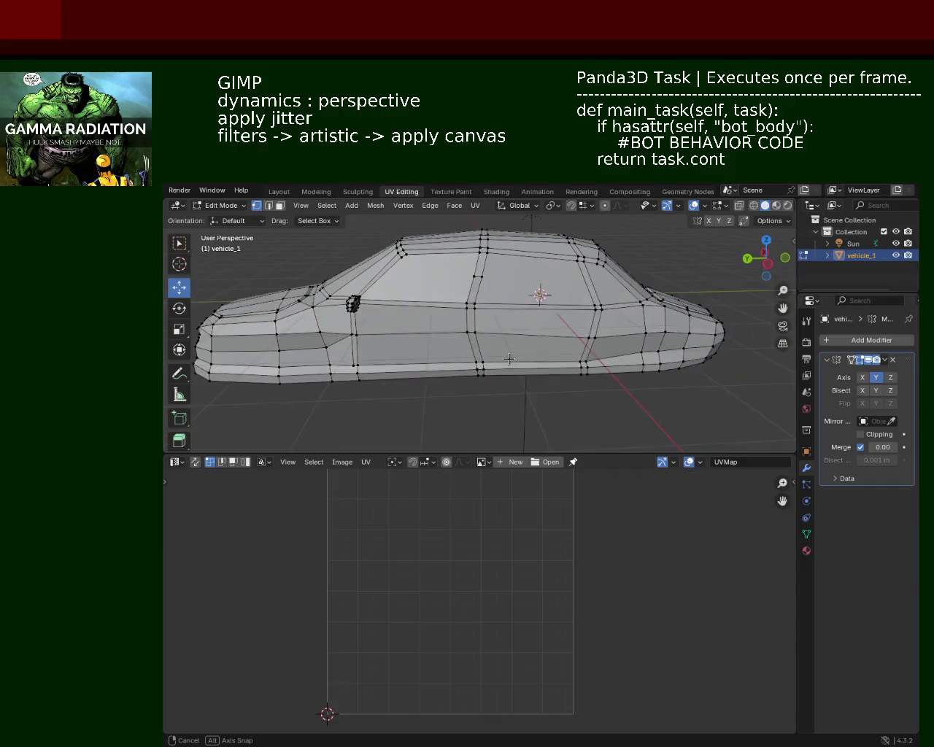
Nudge a side vertex along Z, shift vertices about 0.1 m and 0.09 m along Y, and save.
mouse_move(550, 313)
middle_mouse_down()
mouse_move(493, 333)
mouse_move(538, 300)
mouse_move(561, 340)
middle_mouse_up()
left_click_drag(596, 261, 596, 261)
mouse_move(580, 269)
middle_mouse_down()
mouse_move(510, 320)
mouse_move(552, 316)
middle_mouse_up()
mouse_move(491, 311)
left_mouse_down()
mouse_move(463, 310)
mouse_move(467, 328)
left_mouse_up()
middle_click_drag(461, 338, 522, 316)
mouse_move(471, 318)
left_mouse_down()
mouse_move(464, 323)
mouse_move(452, 302)
left_mouse_up()
mouse_move(453, 302)
middle_mouse_down()
mouse_move(444, 285)
mouse_move(477, 304)
mouse_move(431, 322)
mouse_move(466, 311)
mouse_move(414, 275)
middle_mouse_up()
key("ctrl+s")
Move another vertex along Y, then hide the mesh wireframe overlays.
left_click_drag(376, 276, 372, 281)
scroll(506, 292, "down", 4)
mouse_move(506, 292)
middle_mouse_down()
mouse_move(515, 323)
mouse_move(433, 313)
mouse_move(481, 321)
mouse_move(342, 351)
mouse_move(372, 340)
mouse_move(375, 350)
mouse_move(518, 354)
mouse_move(284, 381)
mouse_move(497, 351)
mouse_move(517, 324)
mouse_move(534, 336)
middle_mouse_up()
scroll(427, 352, "down", 2)
scroll(427, 353, "down", 1)
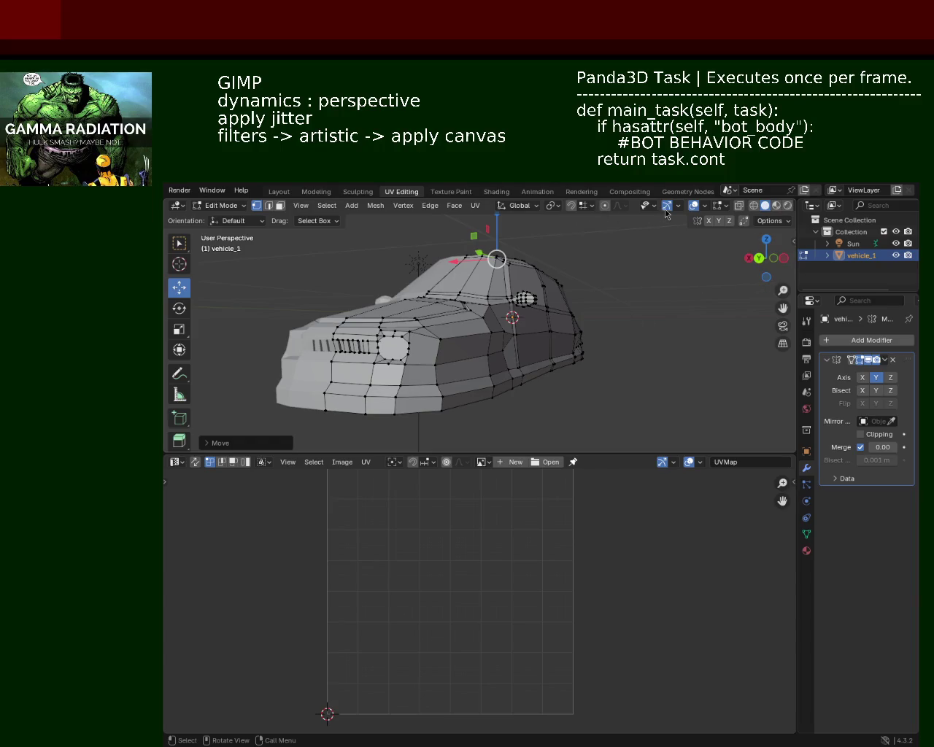
left_click(691, 209)
Show the car in Material Preview, re-enter Edit Mode, and turn the wireframe overlays back on.
mouse_move(635, 306)
middle_mouse_down()
mouse_move(640, 287)
mouse_move(707, 332)
mouse_move(748, 240)
middle_mouse_up()
left_click(776, 205)
mouse_move(590, 280)
middle_mouse_down()
mouse_move(640, 305)
mouse_move(684, 281)
mouse_move(662, 314)
mouse_move(725, 227)
middle_mouse_up()
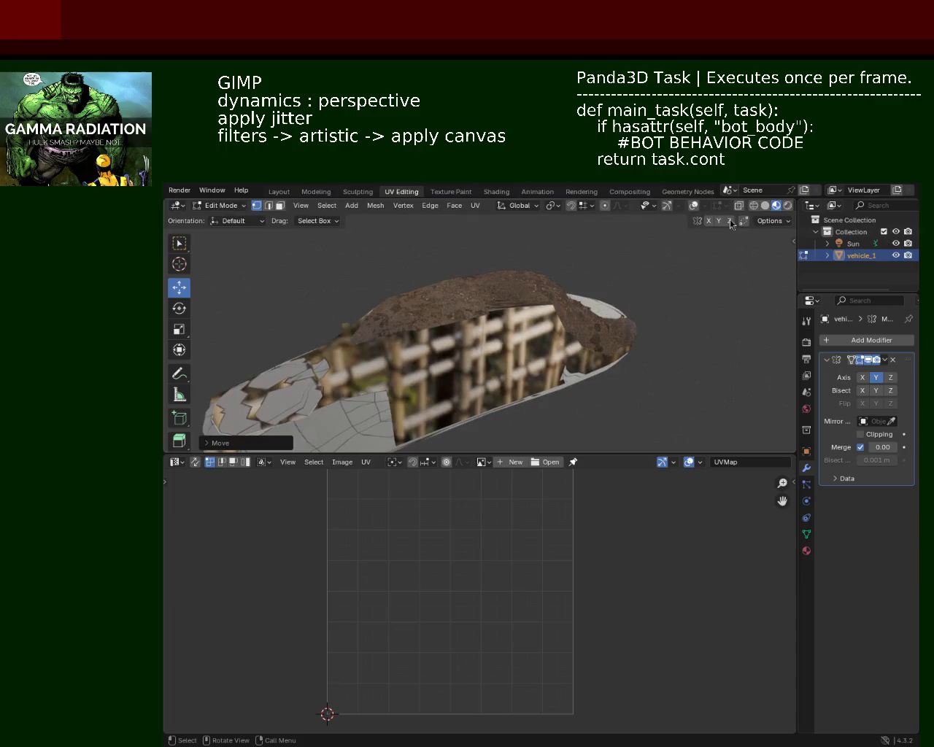
left_click(614, 315)
key("Tab")
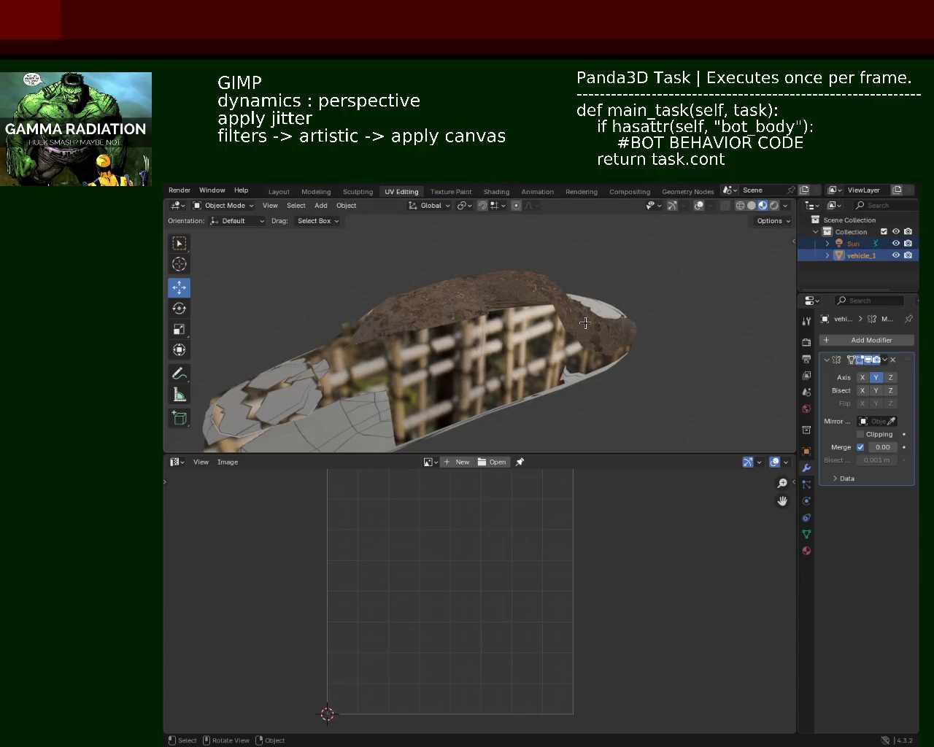
key("Tab")
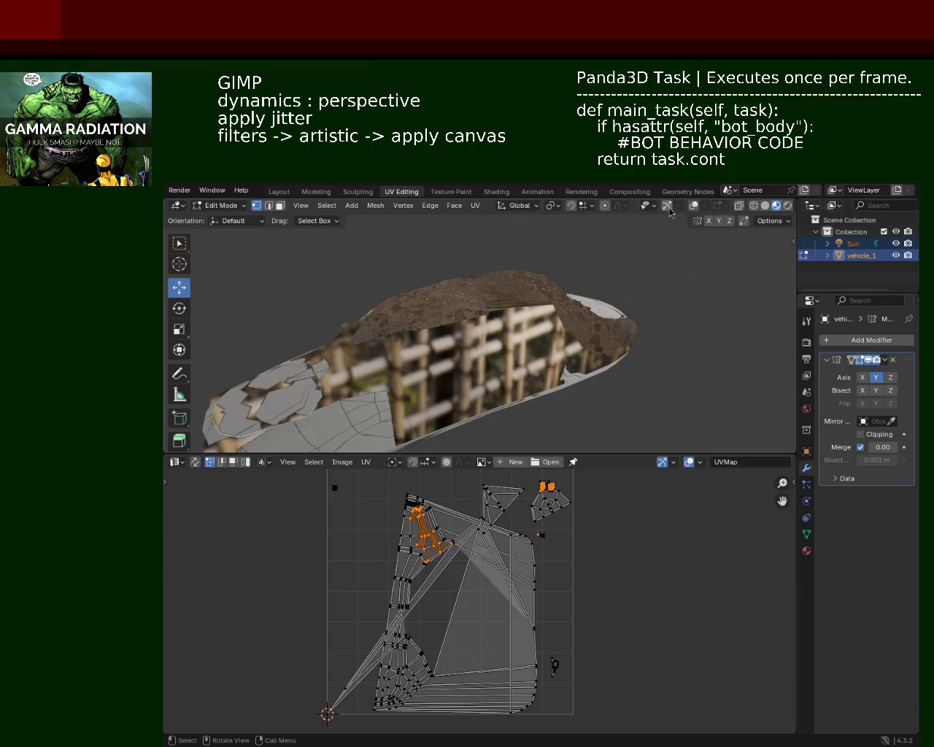
left_click(649, 208)
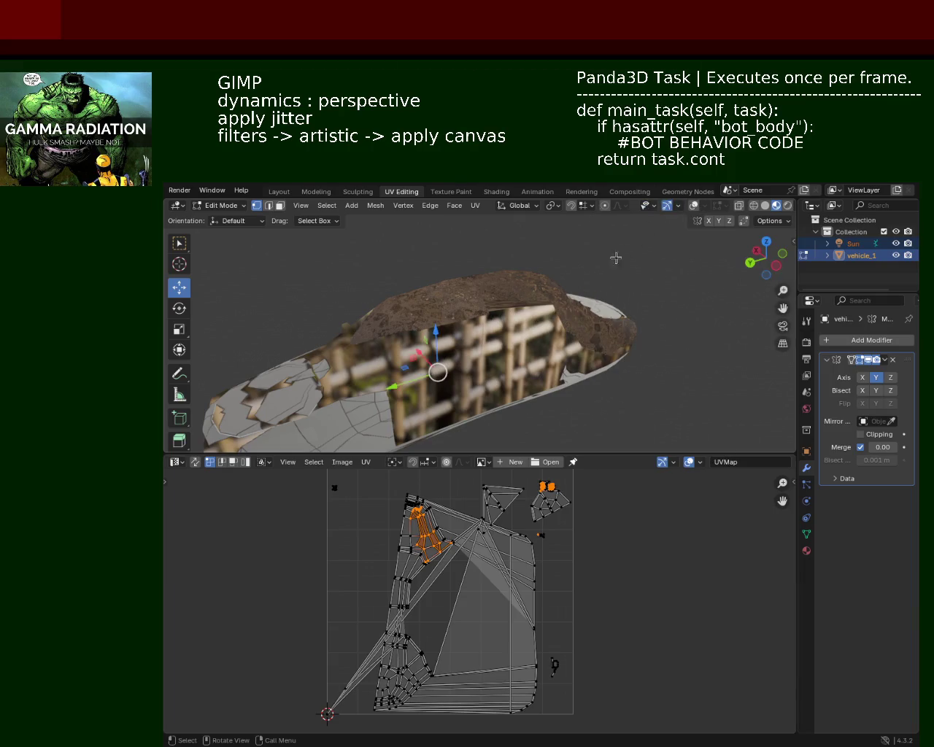
key("Tab")
key("Tab")
left_click(693, 207)
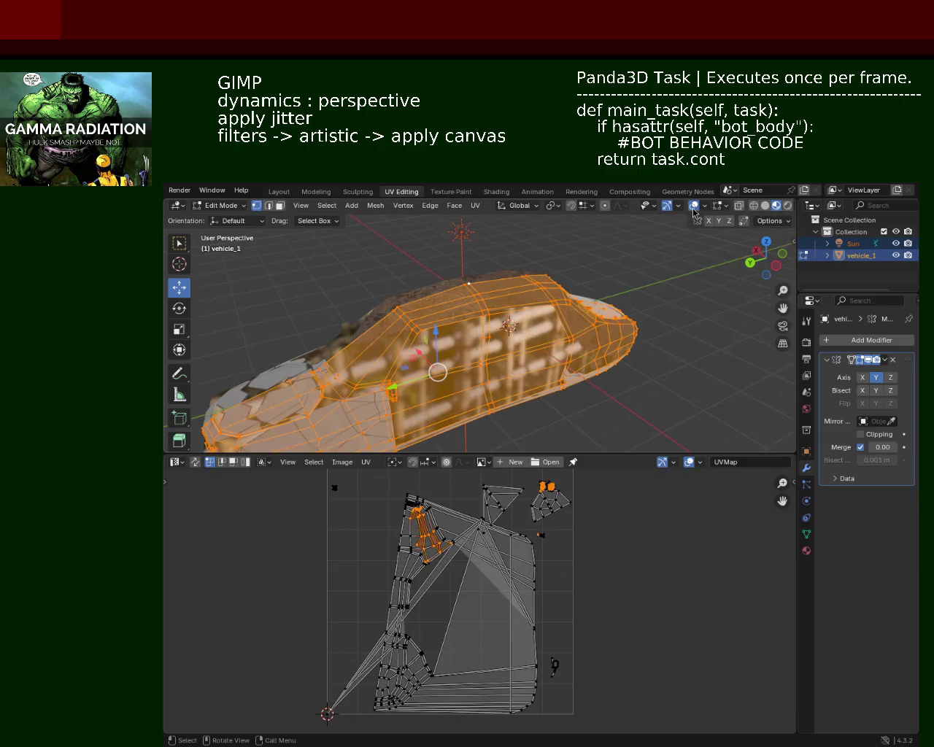
Unwrap the whole car with UV > Unwrap > Minimum Stretch, then deselect all.
left_click(474, 206)
mouse_move(510, 219)
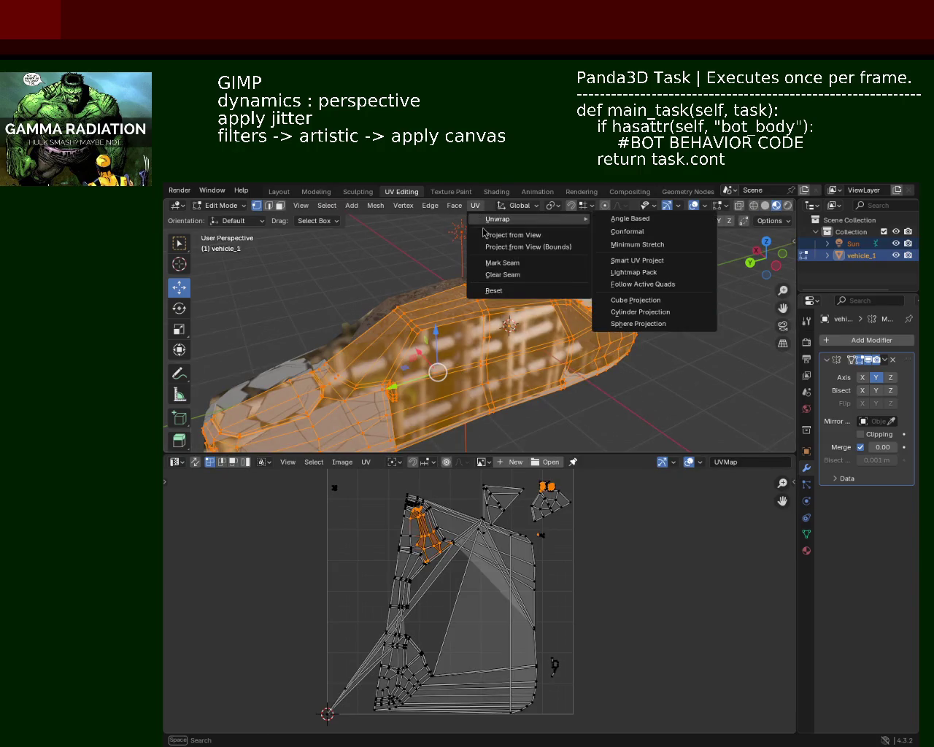
left_click(630, 245)
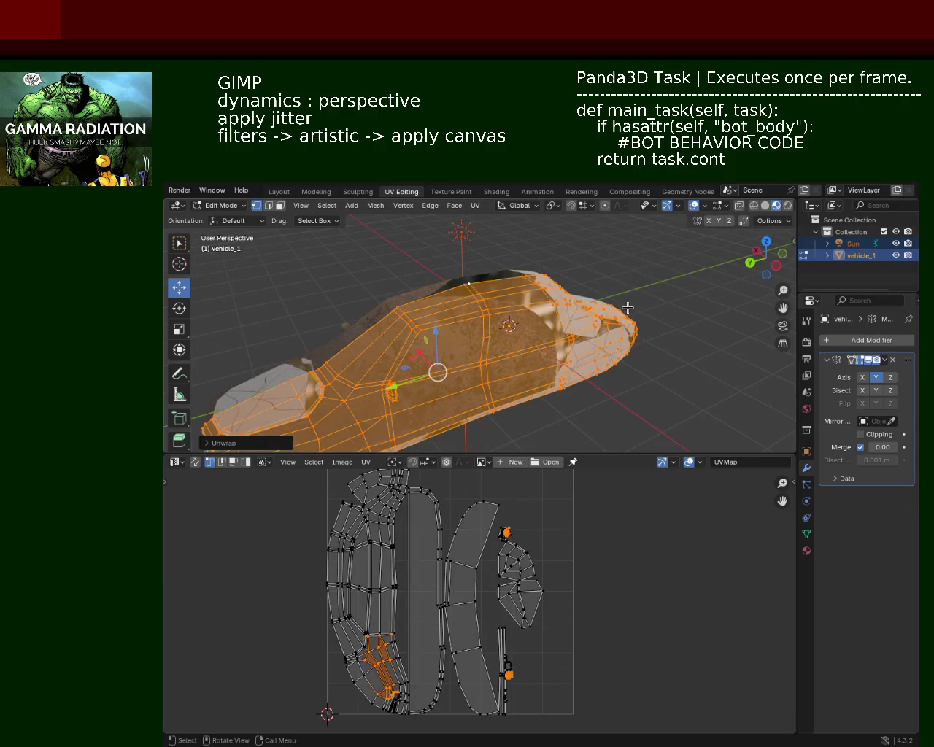
key("alt+a")
mouse_move(654, 348)
middle_mouse_down()
mouse_move(598, 314)
mouse_move(560, 346)
mouse_move(535, 328)
mouse_move(414, 347)
middle_mouse_up()
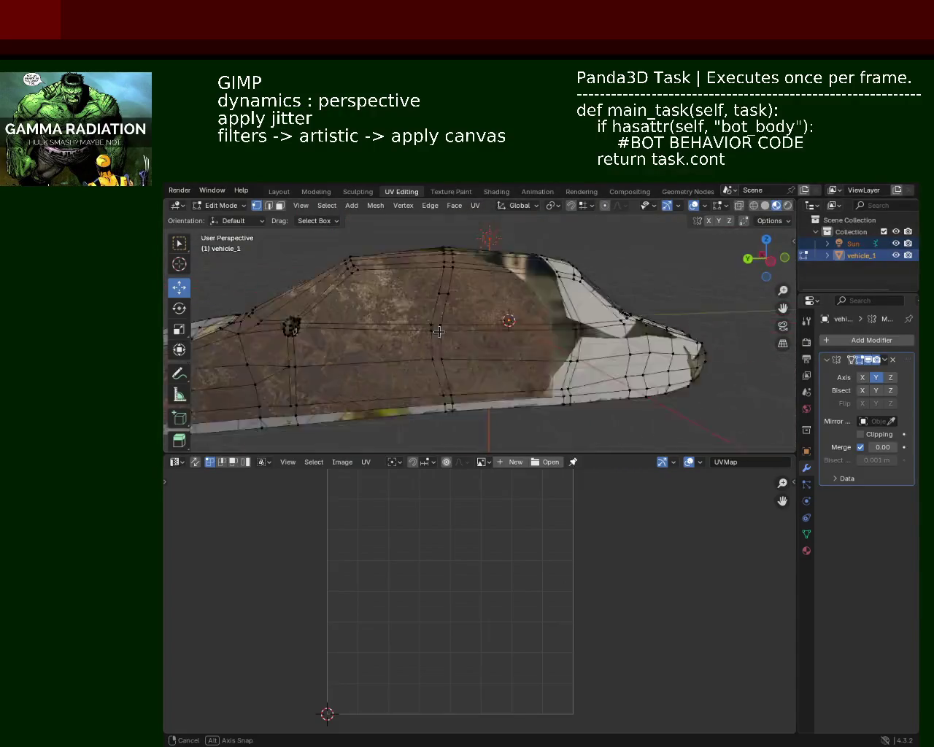
mouse_move(410, 290)
middle_mouse_down()
mouse_move(714, 232)
mouse_move(595, 302)
mouse_move(585, 362)
mouse_move(502, 342)
mouse_move(465, 282)
middle_mouse_up()
left_click(765, 206)
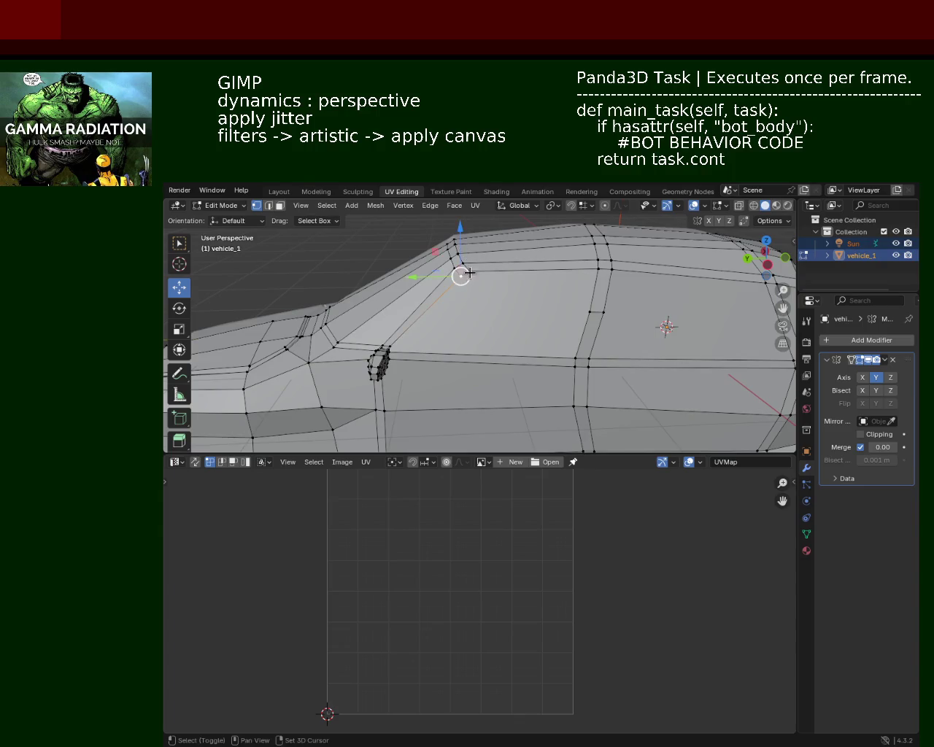
left_click_drag(470, 242, 467, 248)
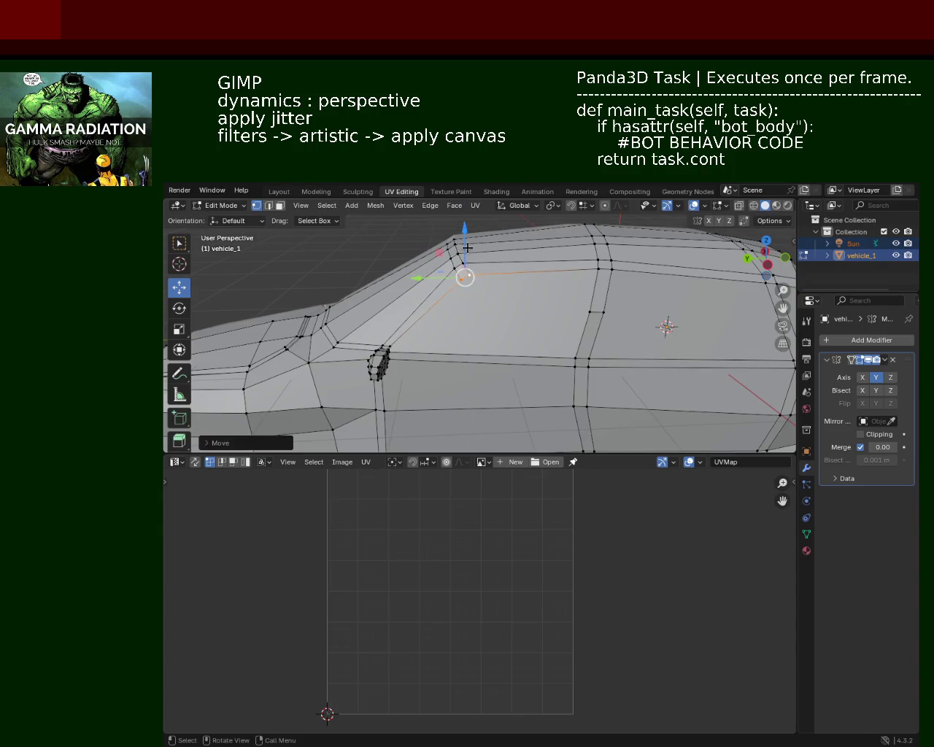
scroll(445, 341, "down", 5)
mouse_move(537, 289)
middle_mouse_down()
mouse_move(544, 344)
mouse_move(452, 365)
mouse_move(583, 379)
mouse_move(608, 367)
mouse_move(611, 334)
mouse_move(365, 335)
mouse_move(319, 365)
mouse_move(341, 413)
mouse_move(340, 371)
mouse_move(430, 336)
mouse_move(478, 346)
mouse_move(631, 342)
mouse_move(590, 298)
middle_mouse_up()
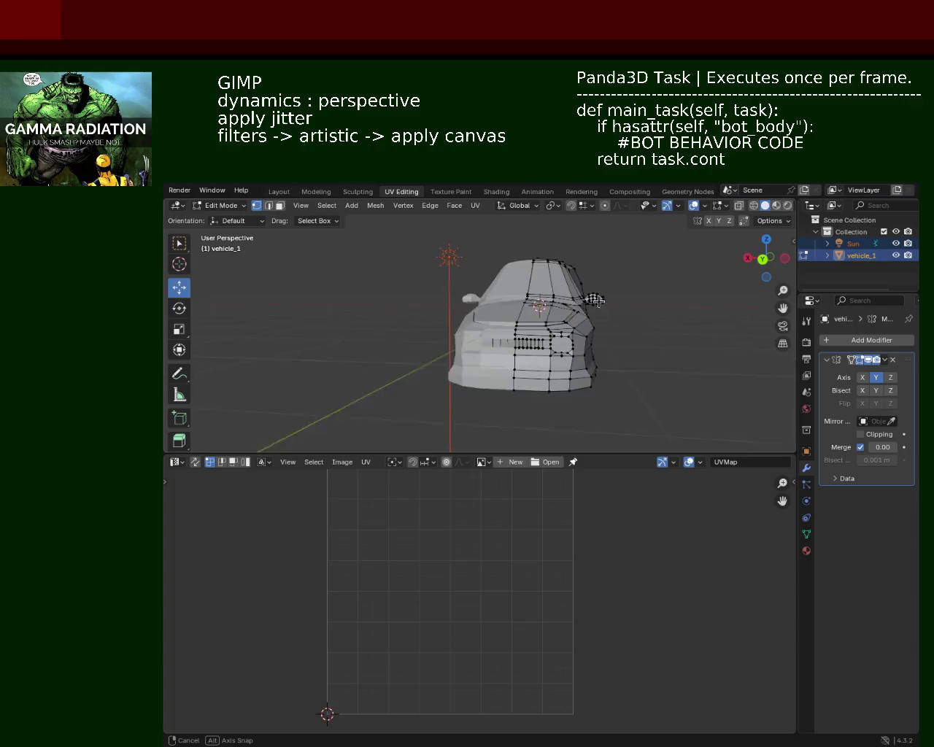
Switch to wireframe shading and the orthographic front view.
left_click(752, 206)
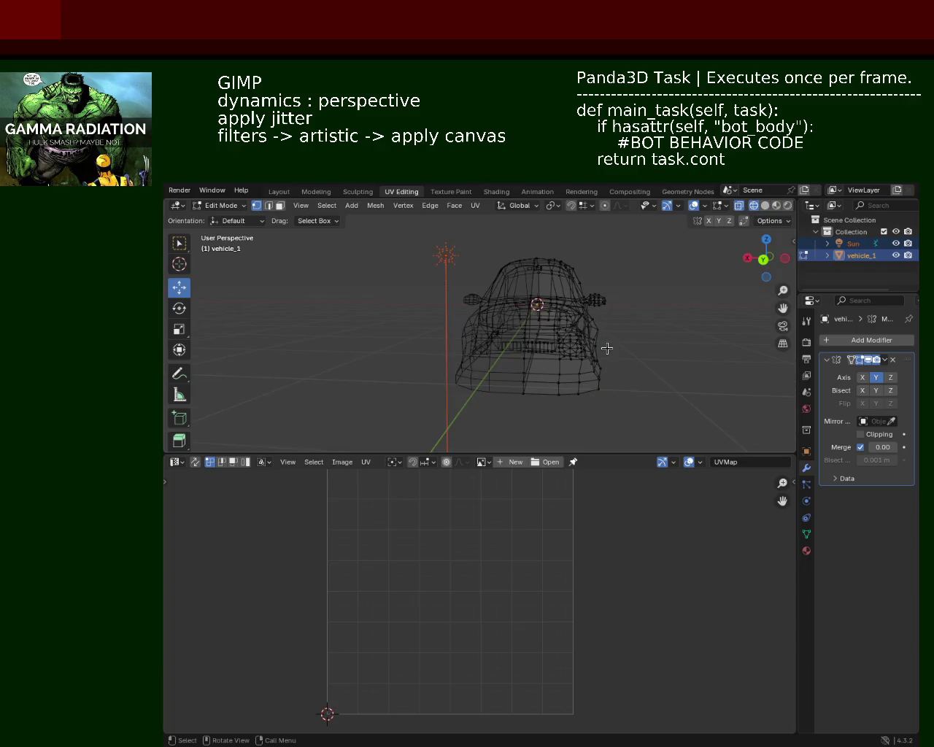
key("KP_3")
key("KP_1")
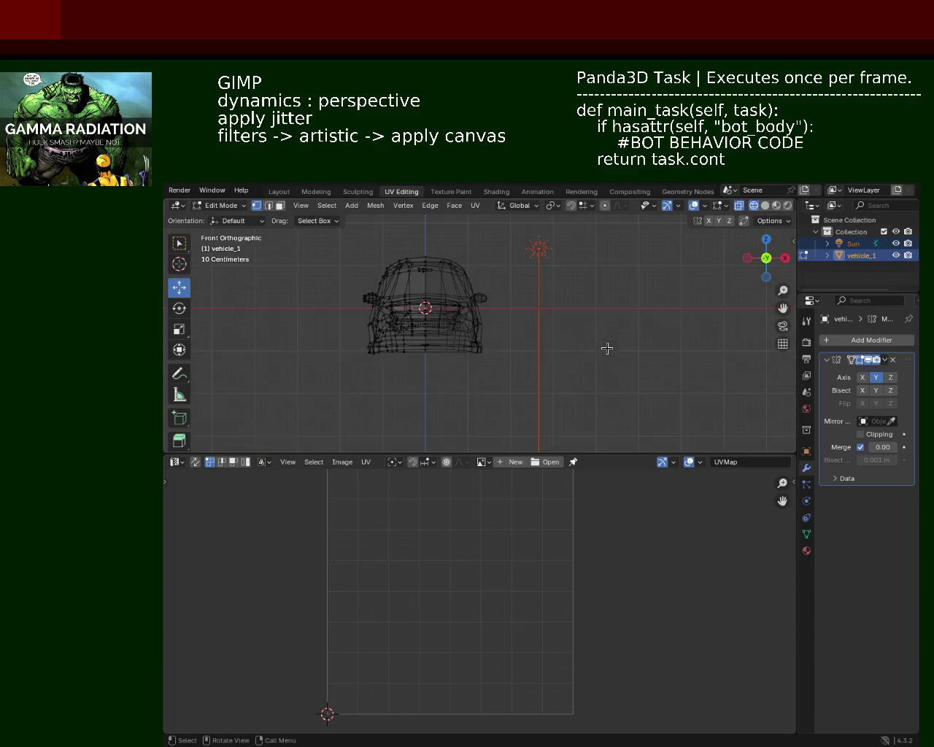
Box-select the car's left half and slide it leftward about 0.24 m along X.
mouse_move(596, 362)
left_mouse_down()
mouse_move(435, 235)
mouse_move(438, 251)
left_mouse_up()
left_click_drag(552, 378, 432, 243)
left_click_drag(323, 242, 424, 445)
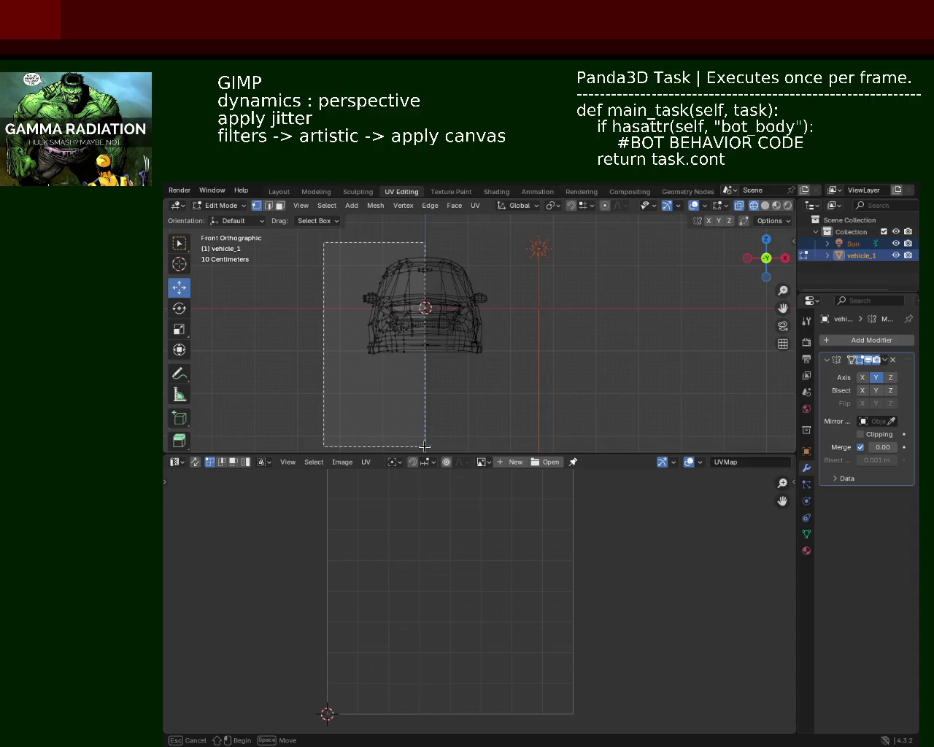
left_click_drag(424, 445, 425, 445)
left_click_drag(441, 314, 433, 312)
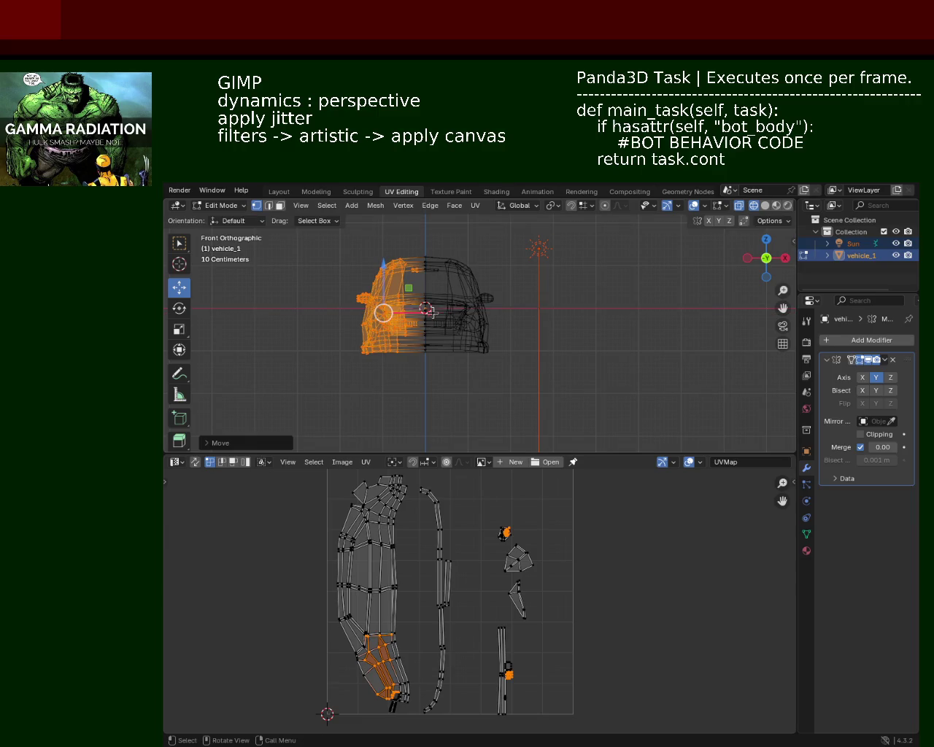
middle_click_drag(599, 294, 700, 223)
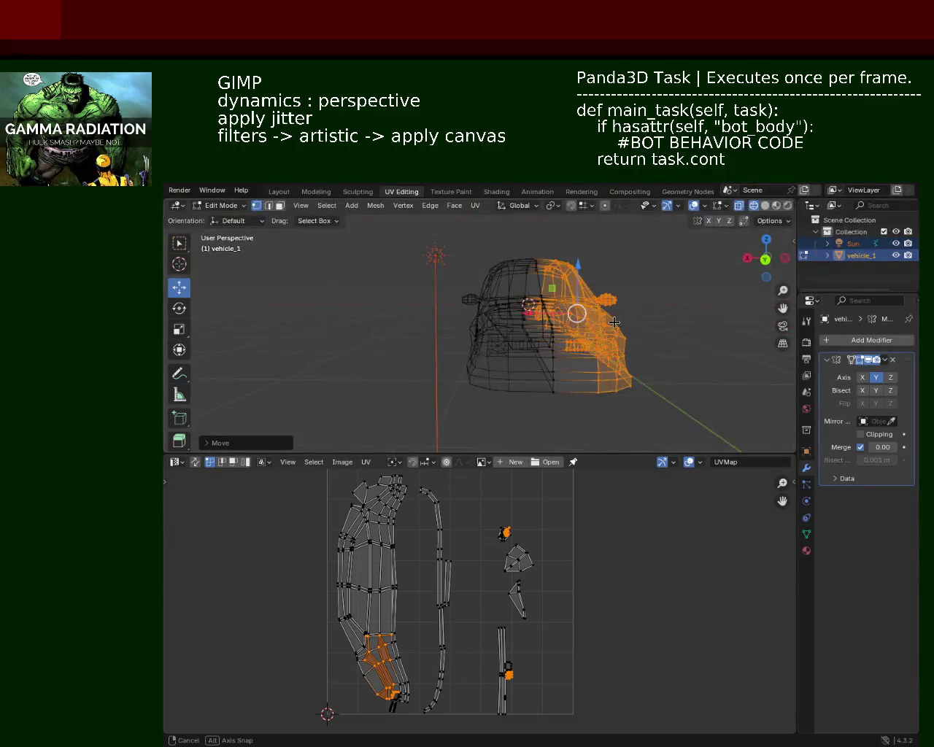
In solid shading, nudge the selected half back and forth along X, then clear the selection.
left_click(766, 206)
mouse_move(646, 323)
middle_mouse_down()
mouse_move(487, 319)
mouse_move(447, 330)
mouse_move(500, 282)
mouse_move(495, 339)
mouse_move(362, 359)
mouse_move(469, 293)
middle_mouse_up()
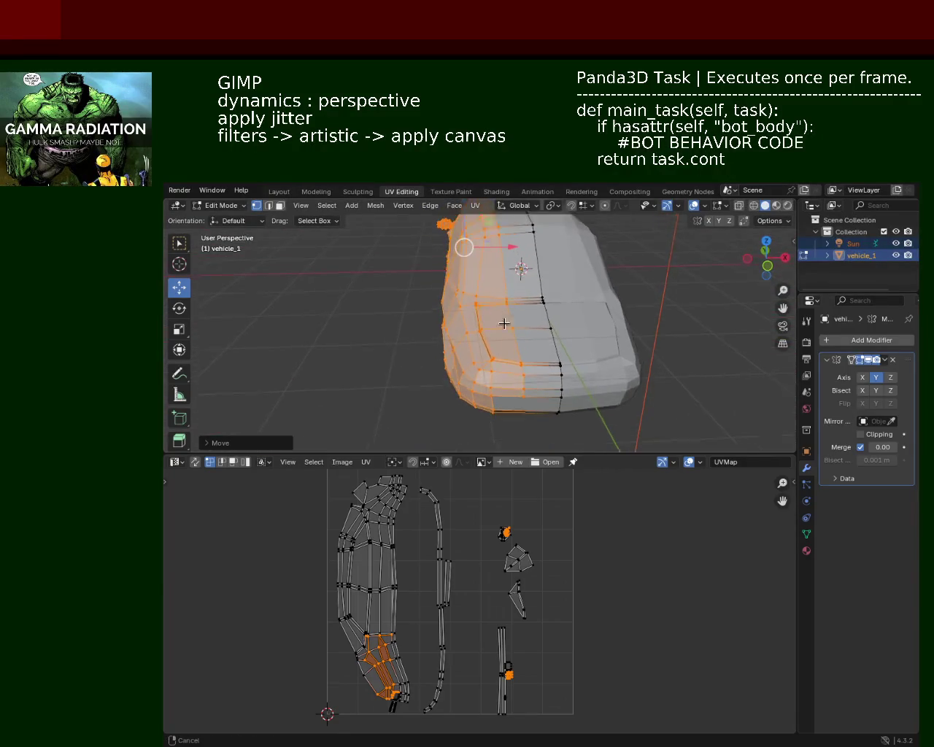
mouse_move(493, 273)
left_mouse_down()
mouse_move(508, 276)
mouse_move(458, 267)
left_mouse_up()
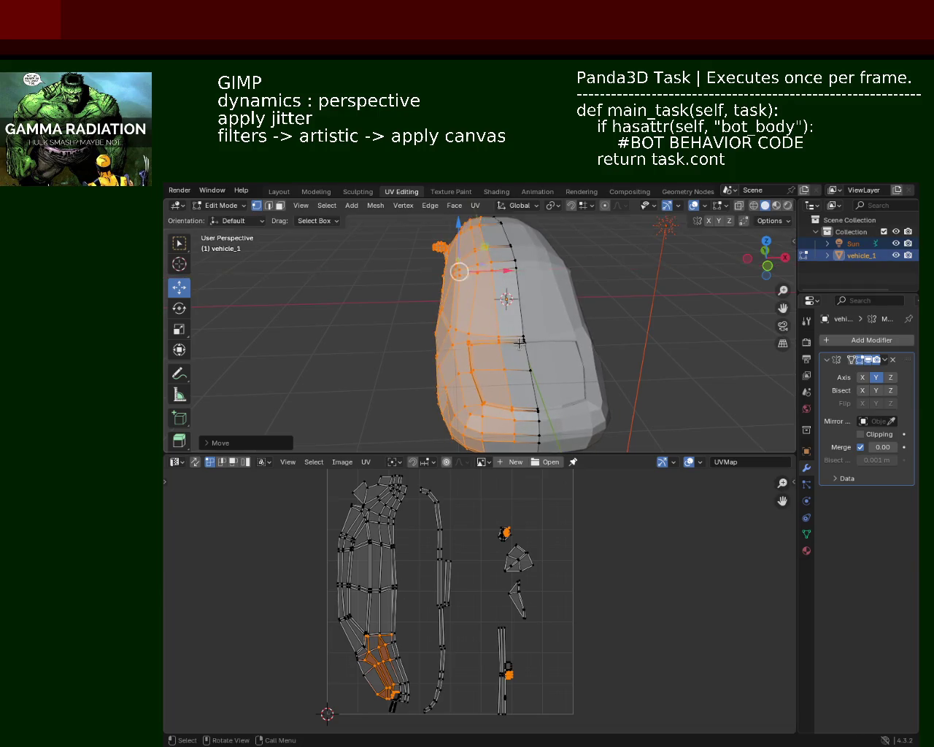
middle_click_drag(458, 267, 480, 280)
middle_click_drag(568, 331, 618, 327)
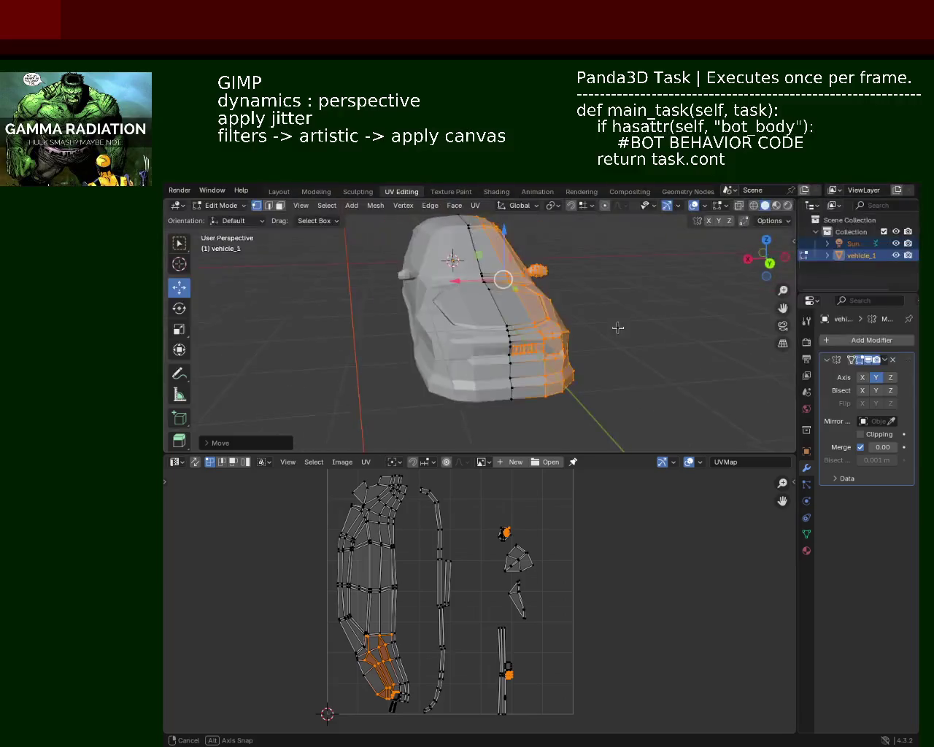
left_click_drag(507, 269, 467, 276)
mouse_move(467, 276)
middle_mouse_down()
mouse_move(478, 318)
mouse_move(567, 316)
mouse_move(629, 290)
mouse_move(444, 390)
mouse_move(386, 296)
mouse_move(350, 292)
mouse_move(411, 323)
mouse_move(623, 296)
mouse_move(600, 296)
mouse_move(569, 343)
mouse_move(448, 354)
mouse_move(354, 336)
mouse_move(635, 292)
middle_mouse_up()
left_click_drag(471, 278, 480, 282)
mouse_move(480, 283)
middle_mouse_down()
mouse_move(256, 336)
mouse_move(323, 326)
mouse_move(438, 344)
mouse_move(554, 311)
mouse_move(516, 336)
mouse_move(528, 358)
middle_mouse_up()
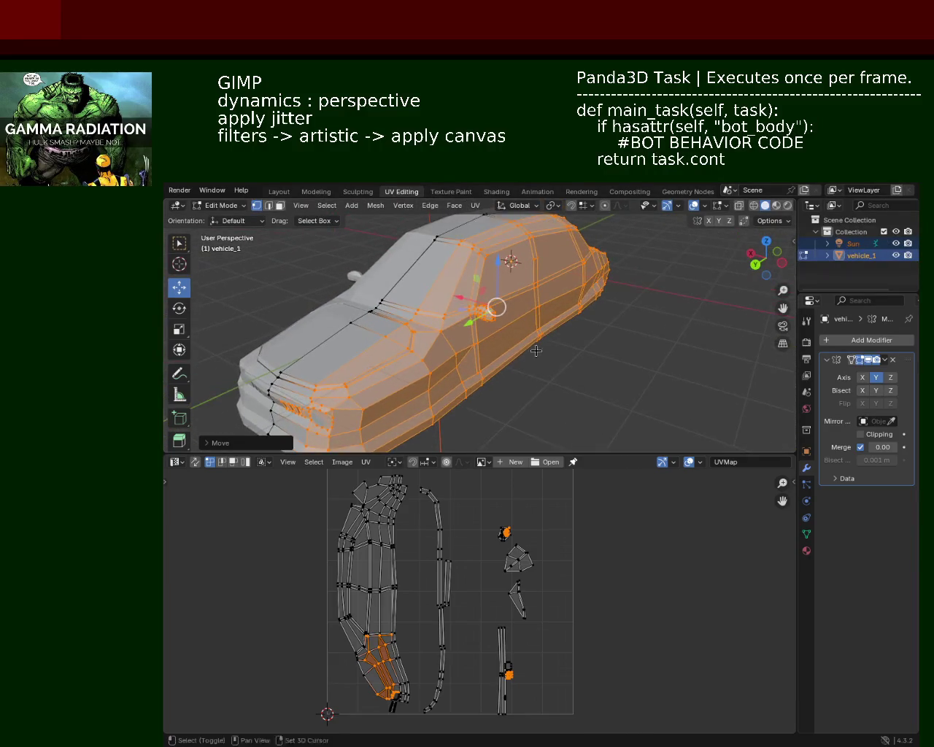
left_click(706, 318)
mouse_move(706, 318)
middle_mouse_down()
mouse_move(435, 332)
mouse_move(391, 323)
mouse_move(475, 322)
mouse_move(519, 351)
mouse_move(610, 313)
mouse_move(569, 291)
mouse_move(506, 298)
mouse_move(398, 334)
mouse_move(398, 343)
mouse_move(387, 335)
mouse_move(574, 315)
mouse_move(530, 310)
middle_mouse_up()
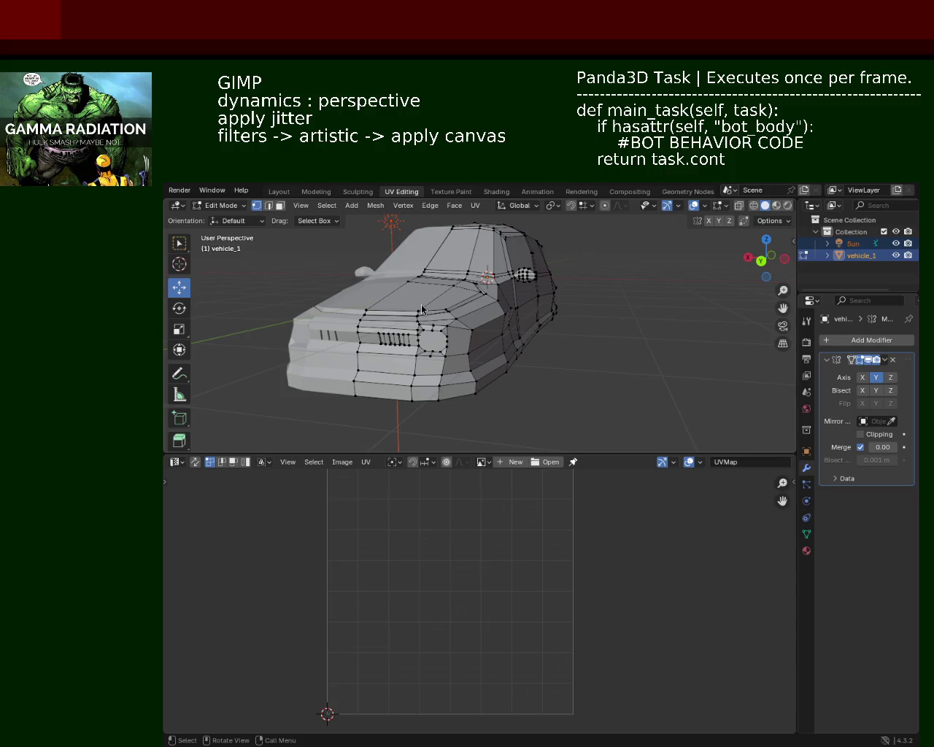
Orbit and zoom around the shaded car, then switch to back view and select all vertices.
mouse_move(570, 321)
middle_mouse_down()
mouse_move(600, 313)
mouse_move(583, 327)
mouse_move(446, 294)
mouse_move(556, 284)
mouse_move(510, 311)
mouse_move(500, 338)
mouse_move(558, 316)
mouse_move(386, 267)
mouse_move(392, 302)
mouse_move(547, 277)
mouse_move(582, 318)
mouse_move(611, 292)
middle_mouse_up()
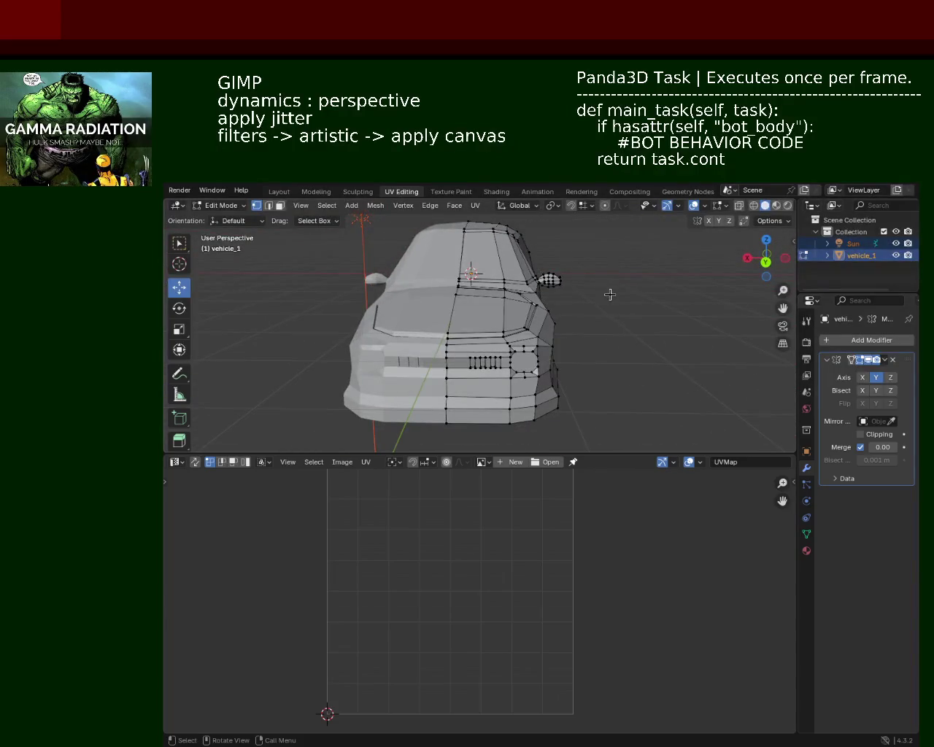
scroll(611, 313, "down", 3)
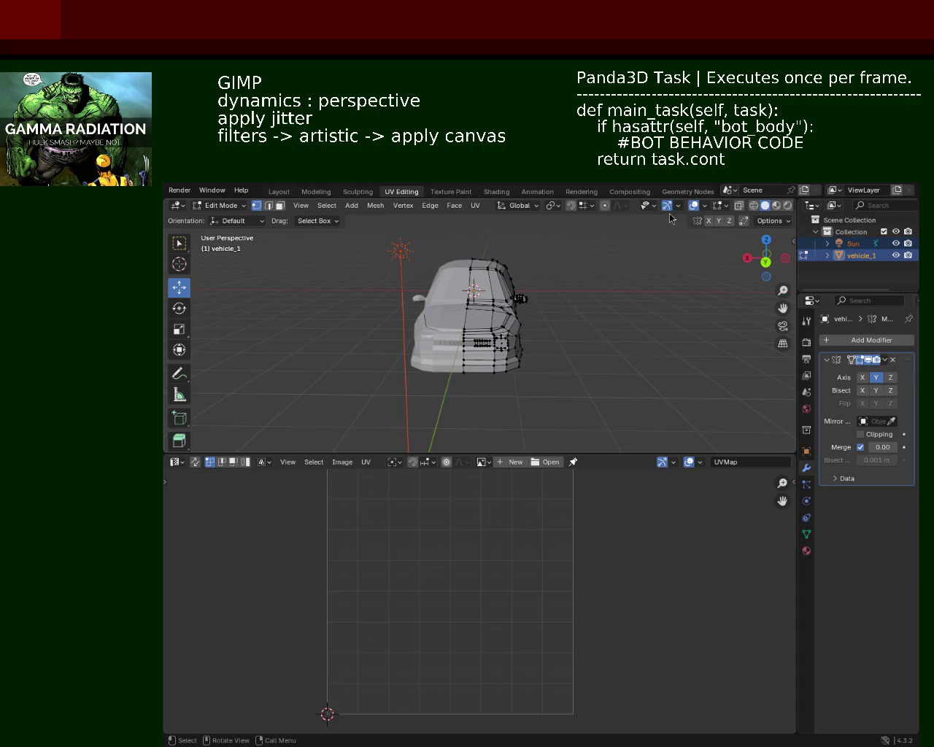
mouse_move(694, 212)
middle_mouse_down()
mouse_move(529, 308)
mouse_move(575, 304)
mouse_move(568, 337)
middle_mouse_up()
scroll(510, 281, "up", 5)
scroll(510, 280, "down", 5)
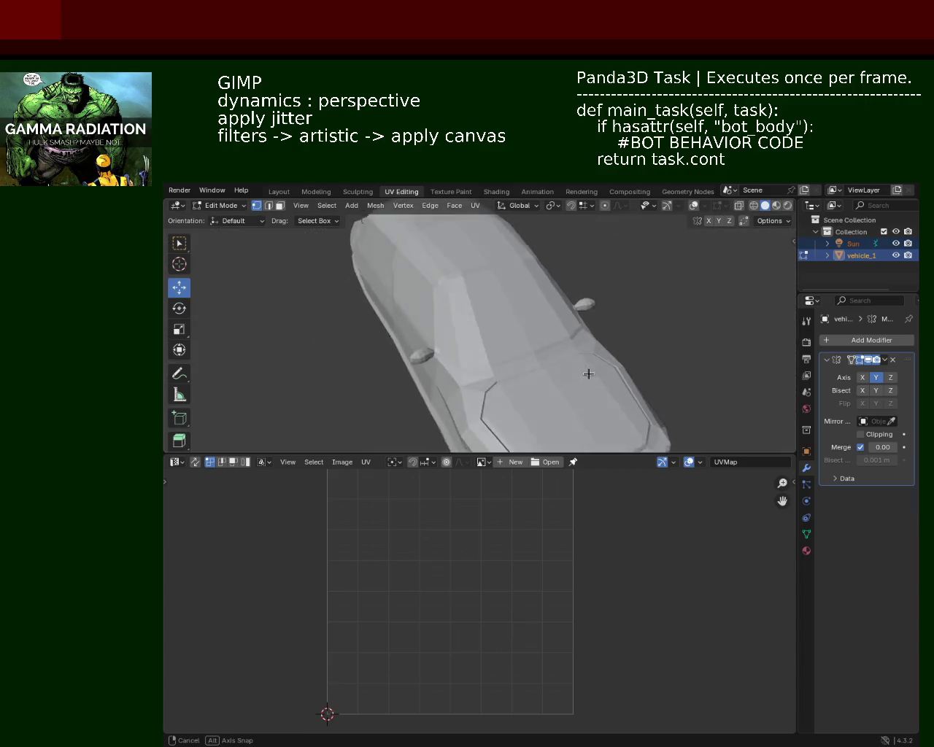
mouse_move(567, 337)
middle_mouse_down()
mouse_move(519, 360)
mouse_move(415, 383)
mouse_move(439, 331)
mouse_move(606, 338)
mouse_move(604, 330)
mouse_move(526, 354)
mouse_move(474, 413)
mouse_move(454, 390)
mouse_move(416, 386)
mouse_move(469, 369)
mouse_move(464, 319)
mouse_move(481, 287)
mouse_move(610, 304)
mouse_move(563, 292)
mouse_move(583, 296)
mouse_move(602, 277)
mouse_move(524, 312)
mouse_move(602, 357)
mouse_move(554, 340)
mouse_move(452, 352)
mouse_move(521, 309)
mouse_move(521, 386)
mouse_move(468, 320)
mouse_move(521, 344)
mouse_move(503, 348)
mouse_move(560, 365)
mouse_move(492, 428)
mouse_move(514, 377)
mouse_move(411, 389)
mouse_move(518, 354)
middle_mouse_up()
scroll(520, 359, "down", 4)
key("ctrl+KP_1")
key("a")
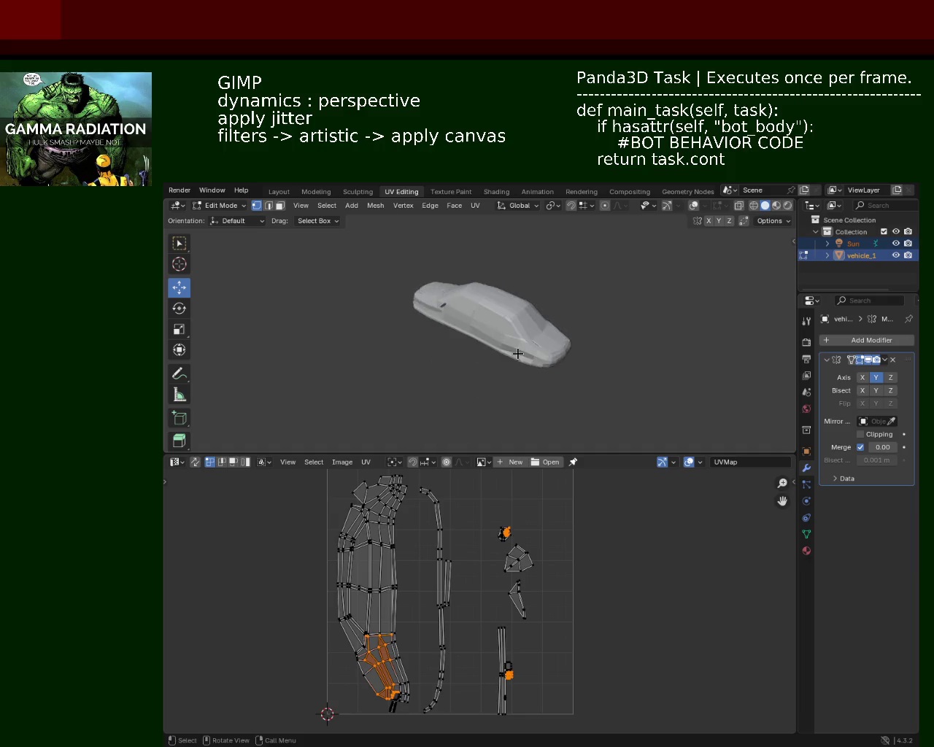
Deselect all, re-enter Edit Mode, and turn the grid, gizmos and mesh edge overlays back on.
key("alt+a")
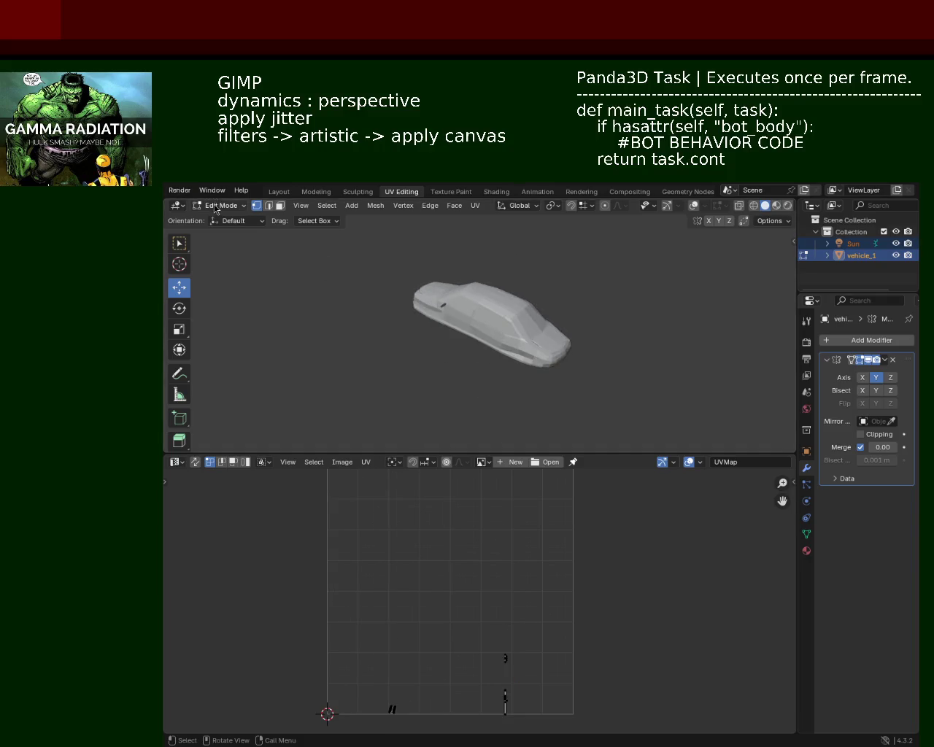
key("Tab")
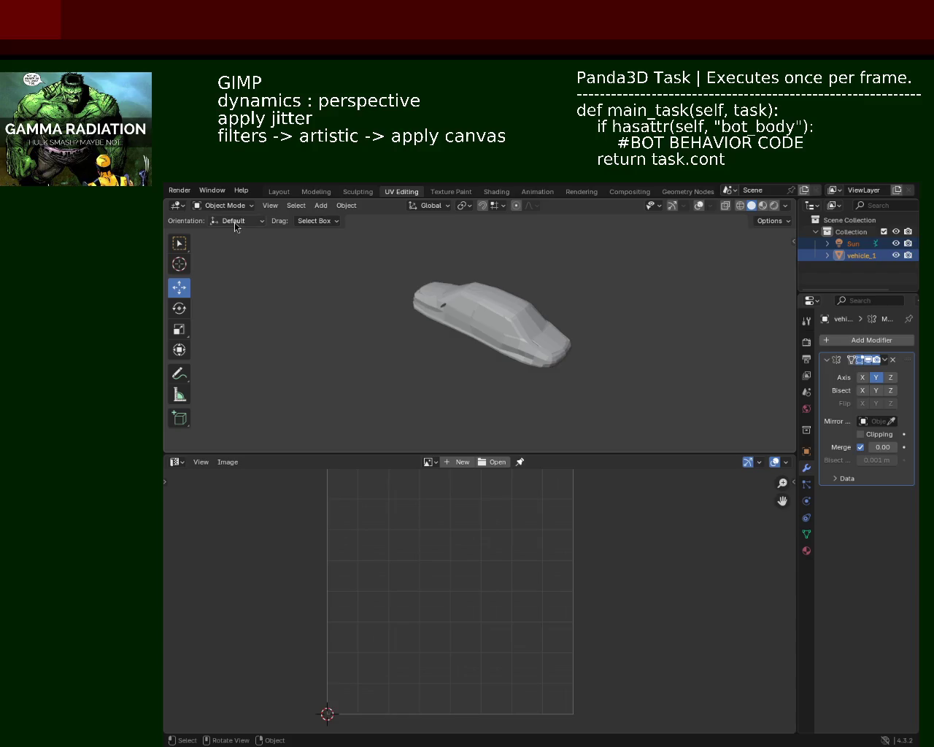
key("Tab")
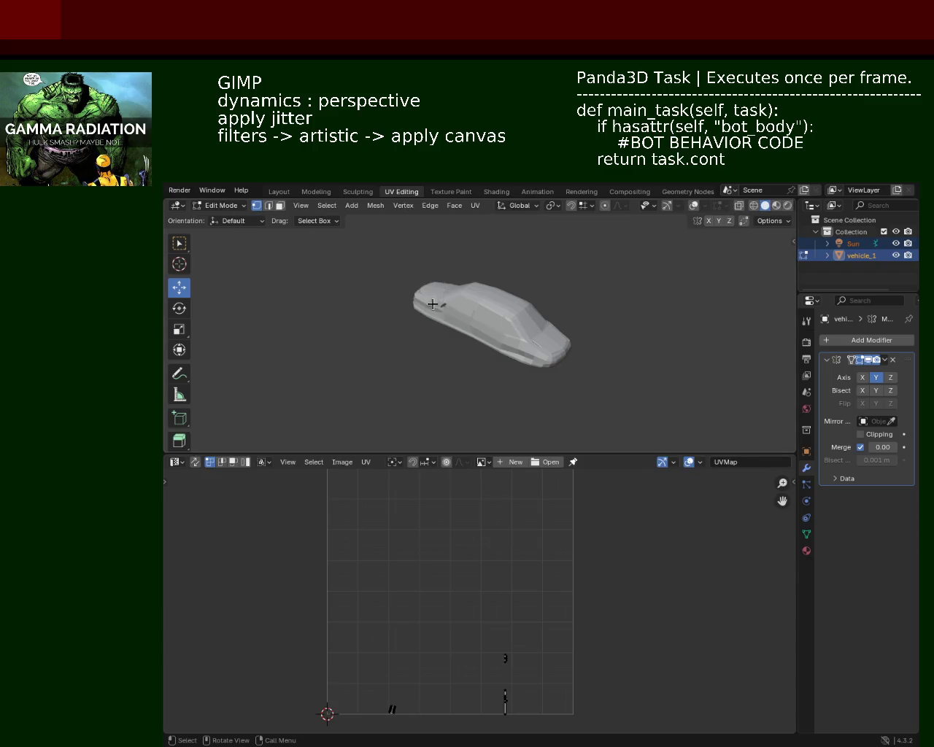
middle_click_drag(436, 304, 504, 269)
left_click(667, 205)
left_click(693, 205)
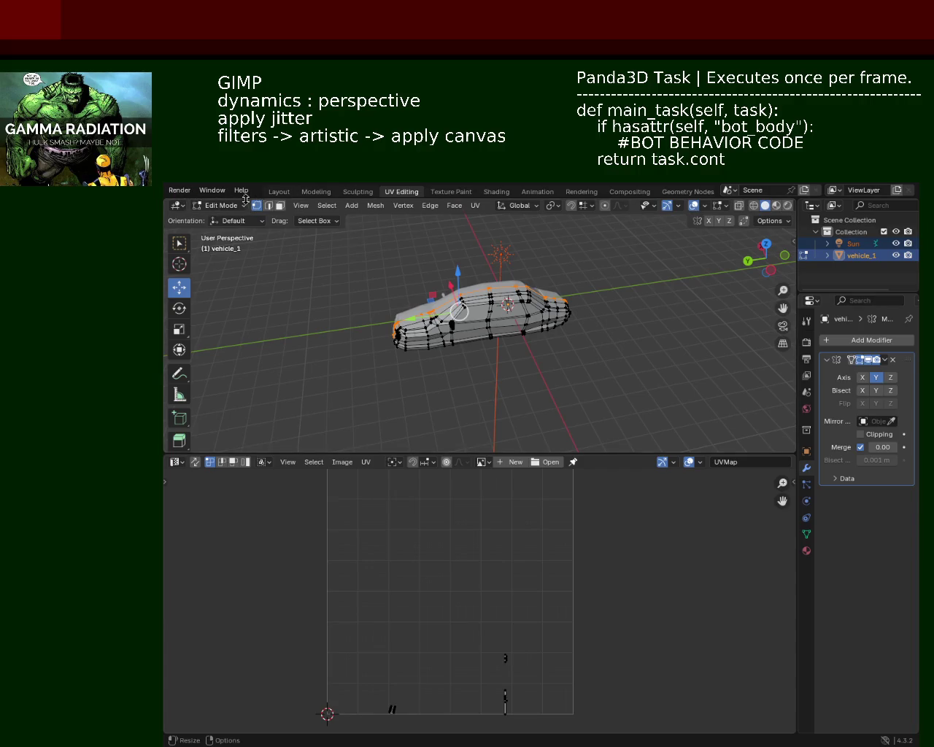
middle_click_drag(427, 304, 401, 292)
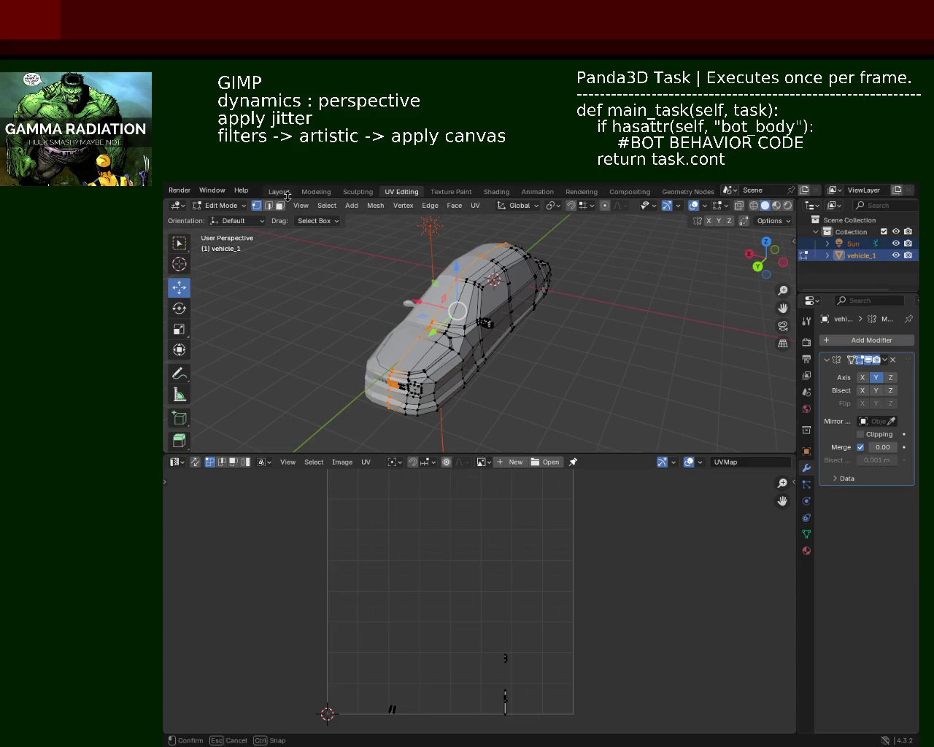
Switch to the Layout workspace, orbit to the car's front, and enter Edit Mode.
left_click(278, 191)
mouse_move(387, 284)
middle_mouse_down()
mouse_move(539, 352)
mouse_move(479, 385)
middle_mouse_up()
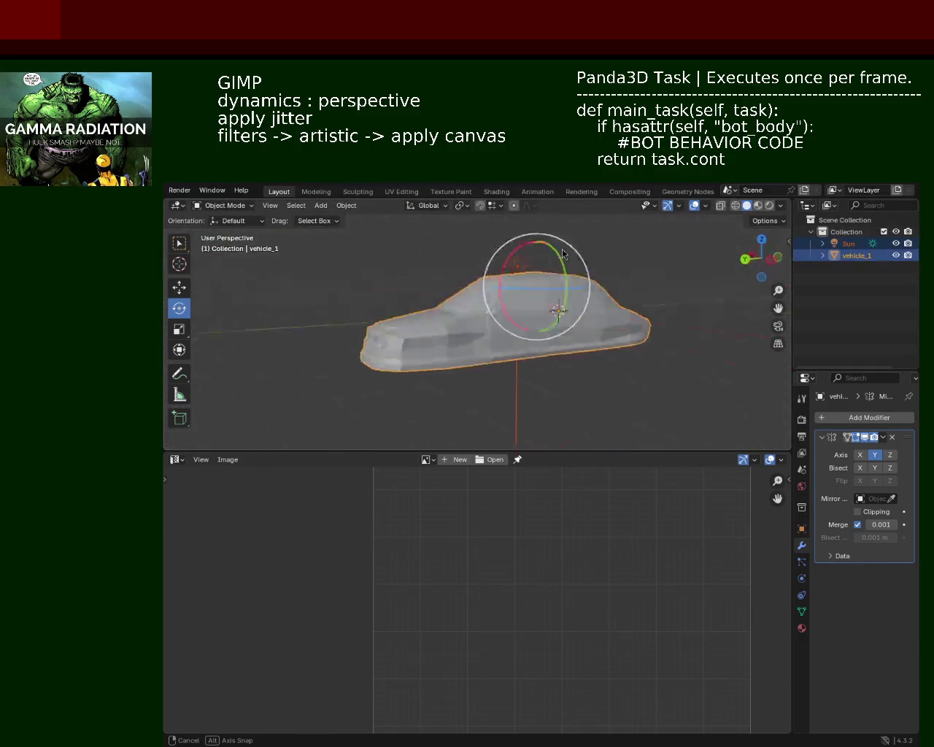
mouse_move(479, 384)
middle_mouse_down()
mouse_move(536, 314)
mouse_move(416, 302)
middle_mouse_up()
scroll(504, 350, "up", 3)
key("Tab")
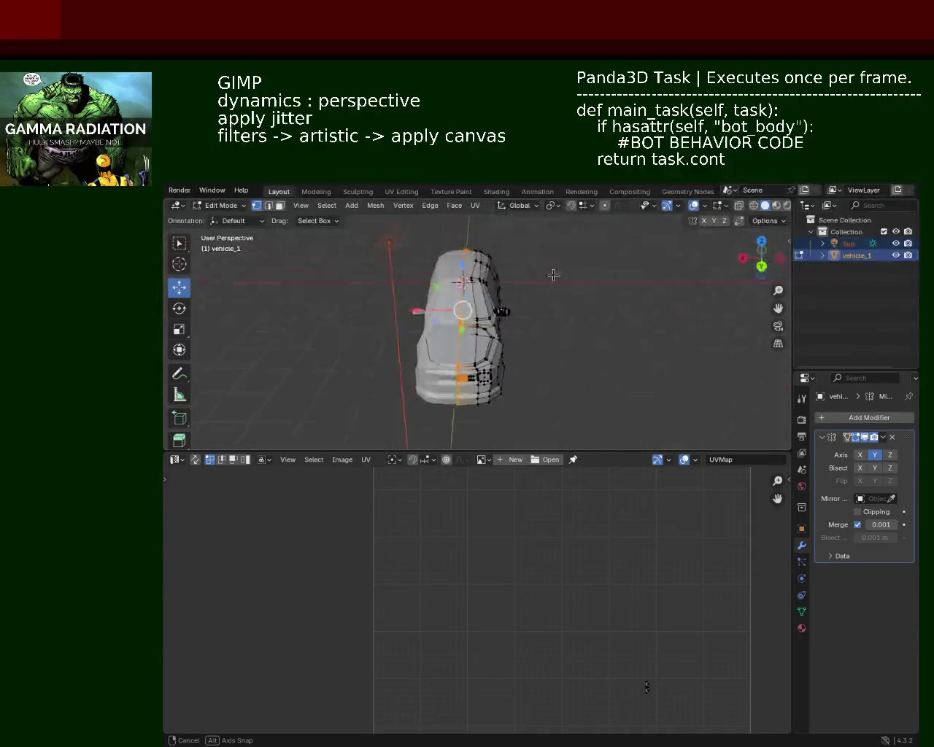
Test-slide the selected half along X, undo it, and toggle the Mirror modifier's X axis.
mouse_move(416, 302)
middle_mouse_down()
mouse_move(538, 312)
mouse_move(526, 382)
mouse_move(539, 346)
middle_mouse_up()
left_click_drag(423, 311, 610, 350)
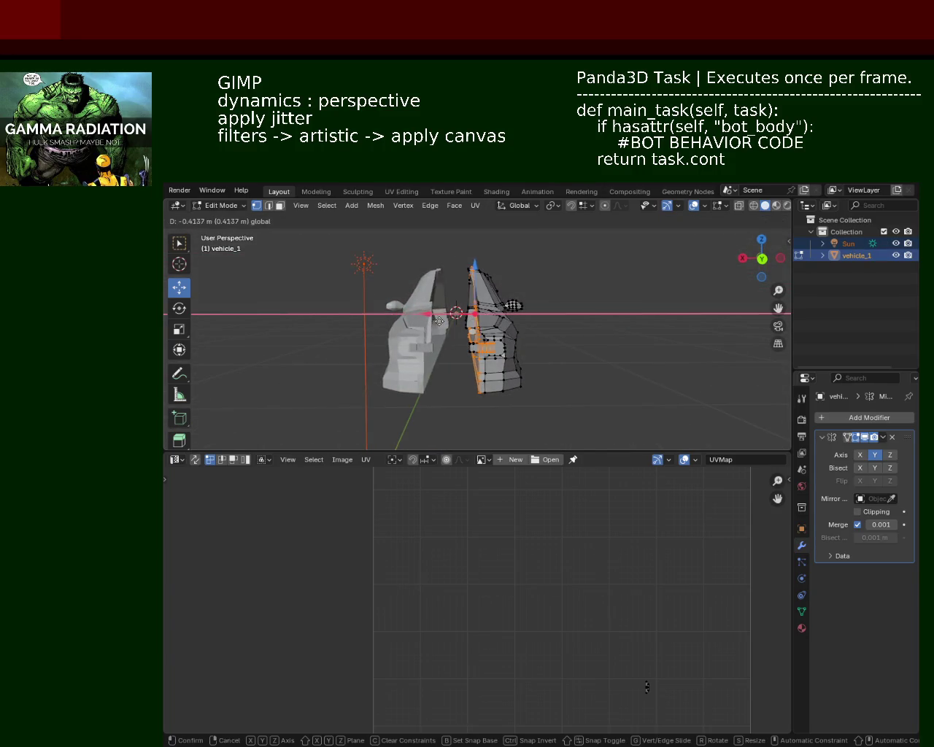
key("ctrl+z")
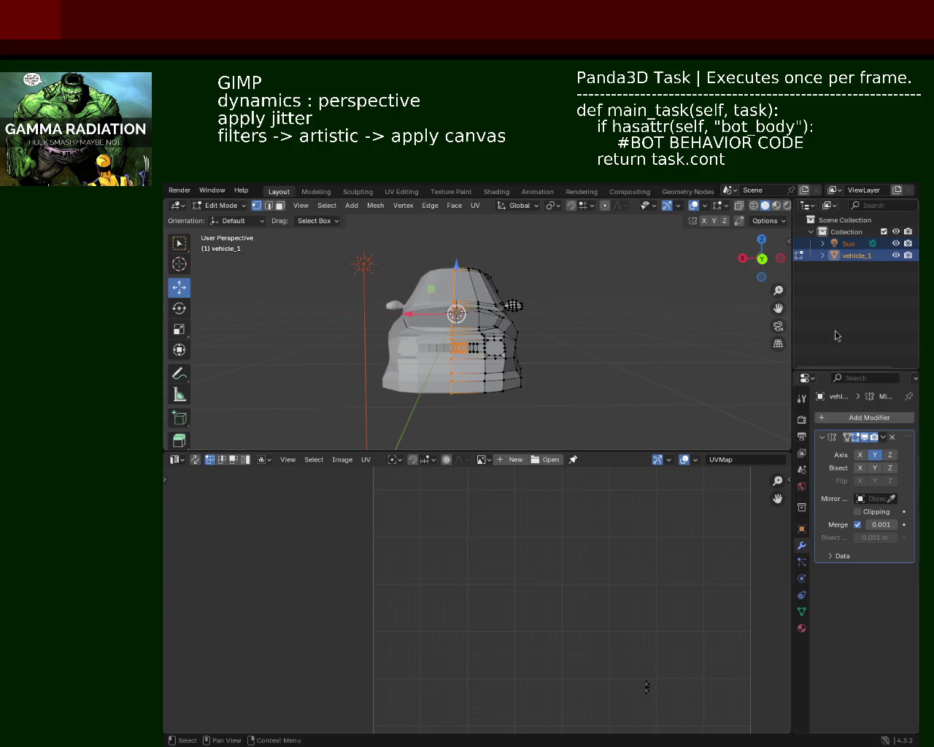
left_click(863, 456)
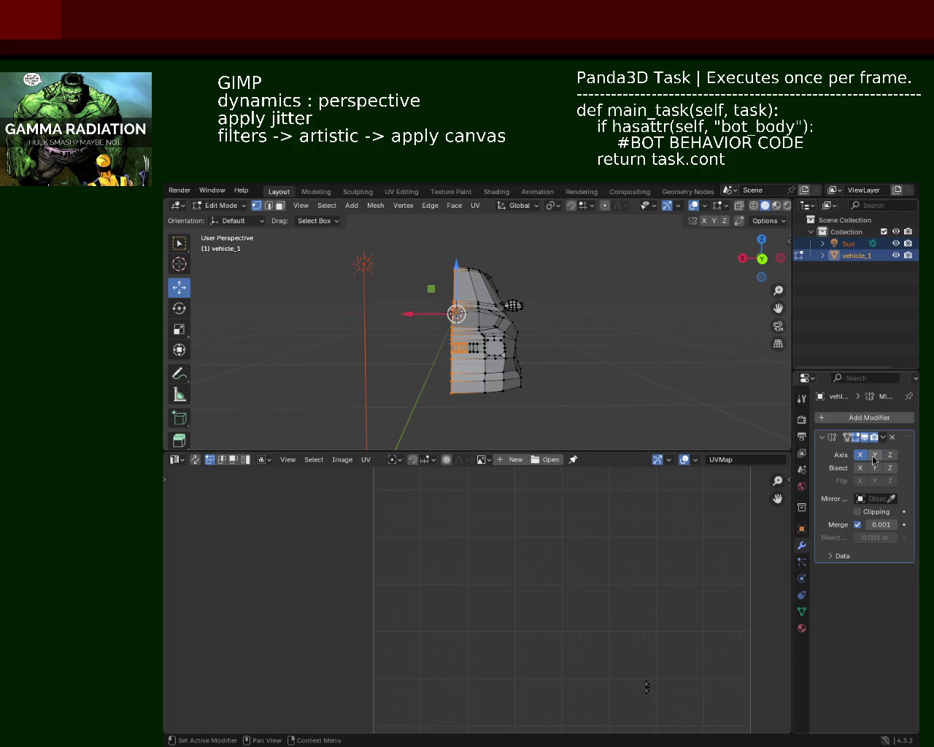
Switch the Mirror modifier from the X axis to Y, then view the wireframe car from the front.
left_click(874, 454)
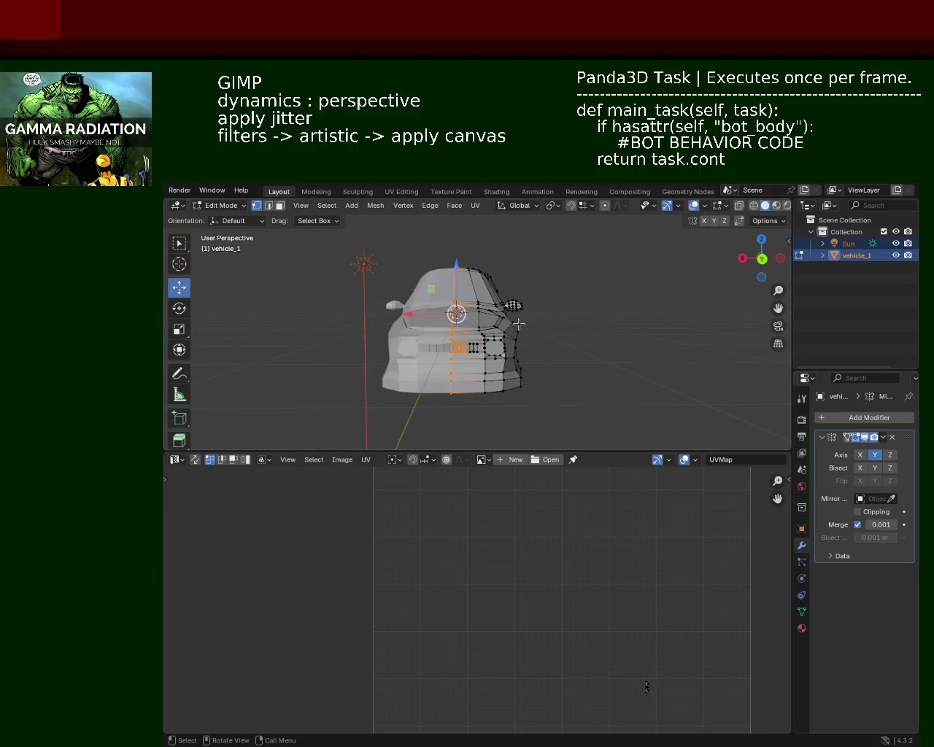
left_click(609, 385)
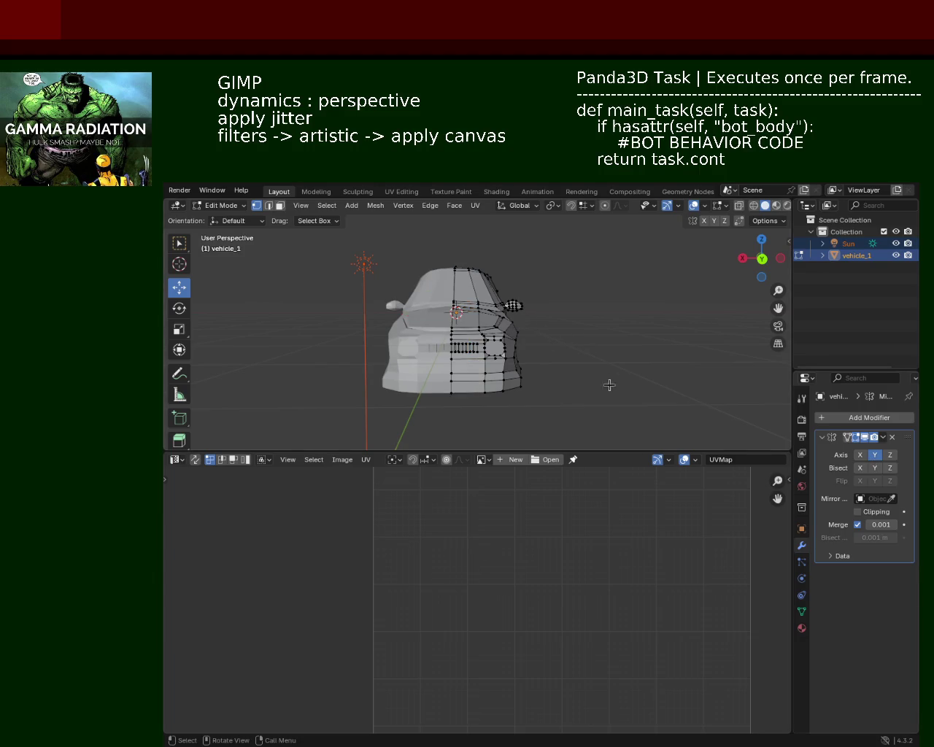
left_click(754, 205)
key("KP_3")
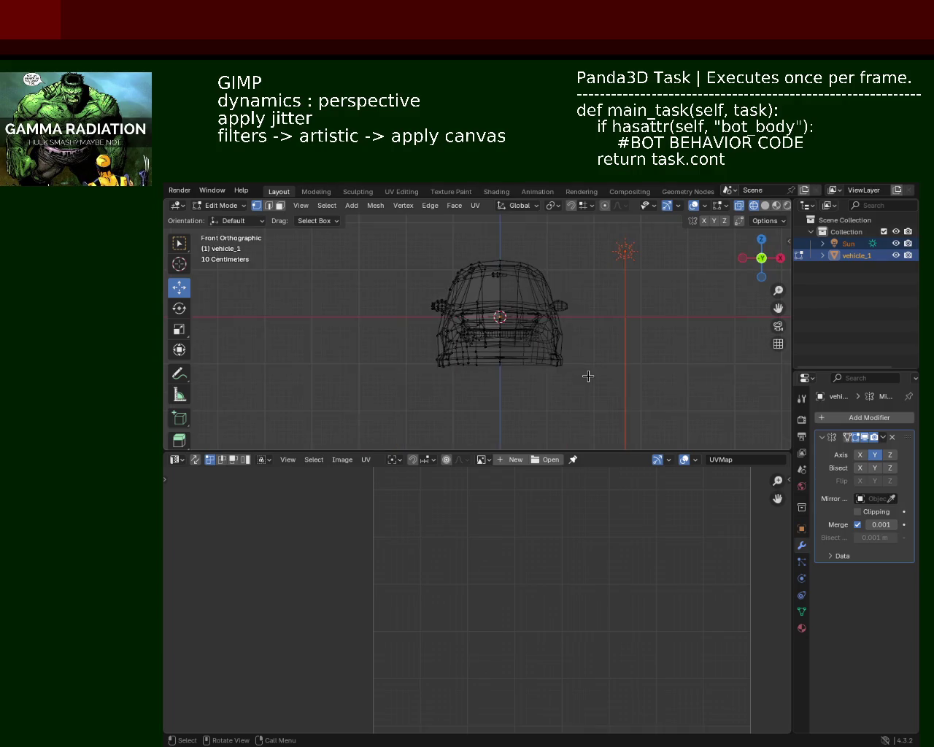
middle_click_drag(611, 319, 442, 326)
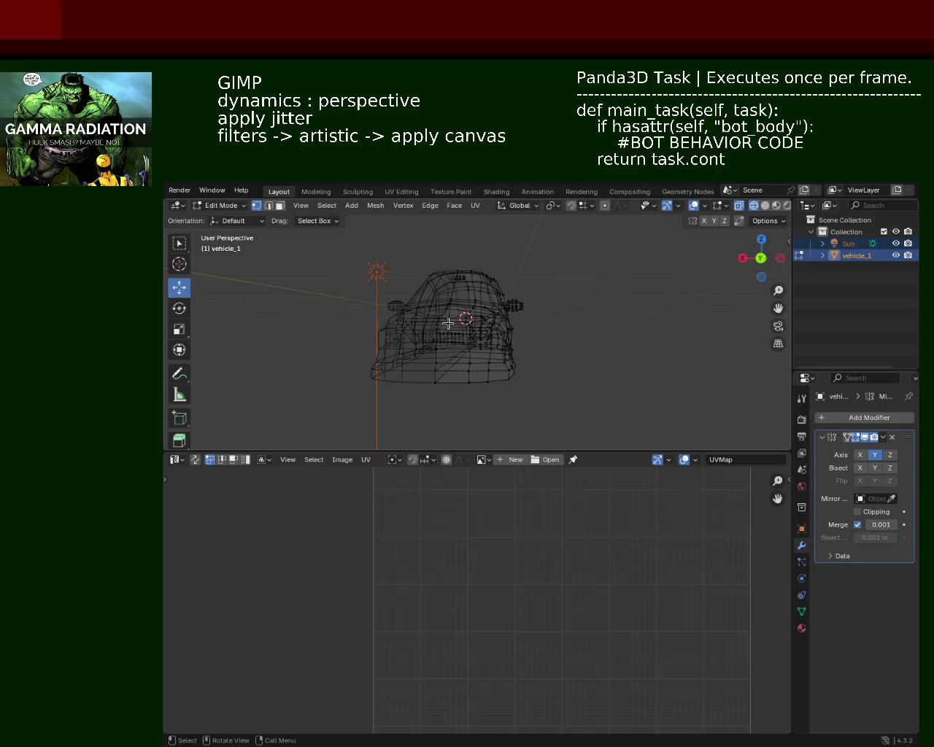
key("KP_3")
key("KP_1")
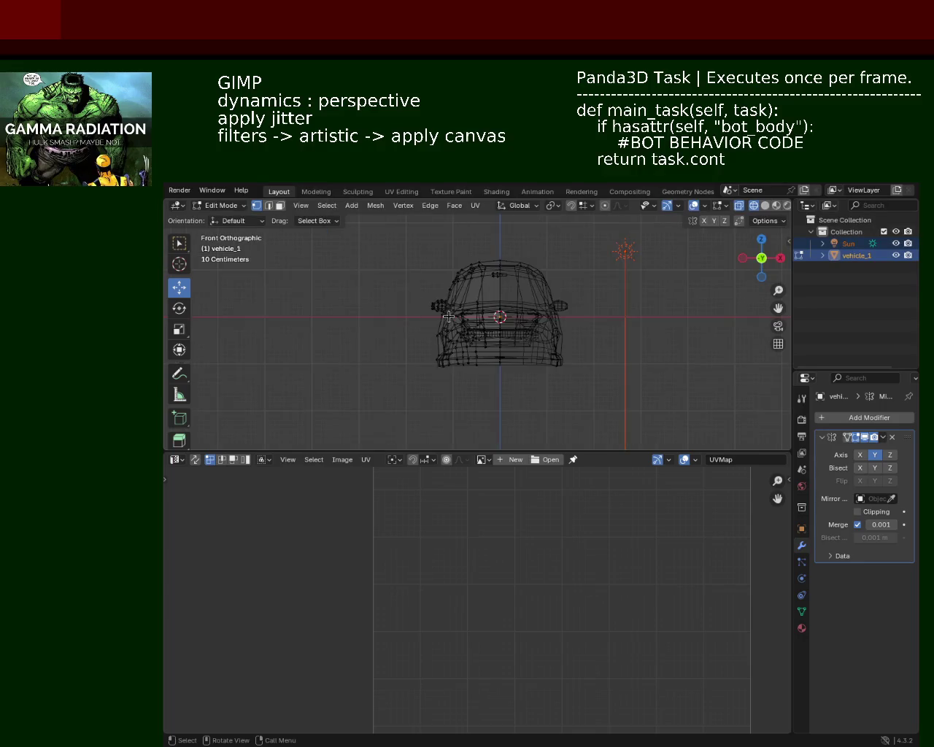
Box-select the car's left half, shift it along X, and return to Solid shading.
left_click_drag(342, 411, 499, 242)
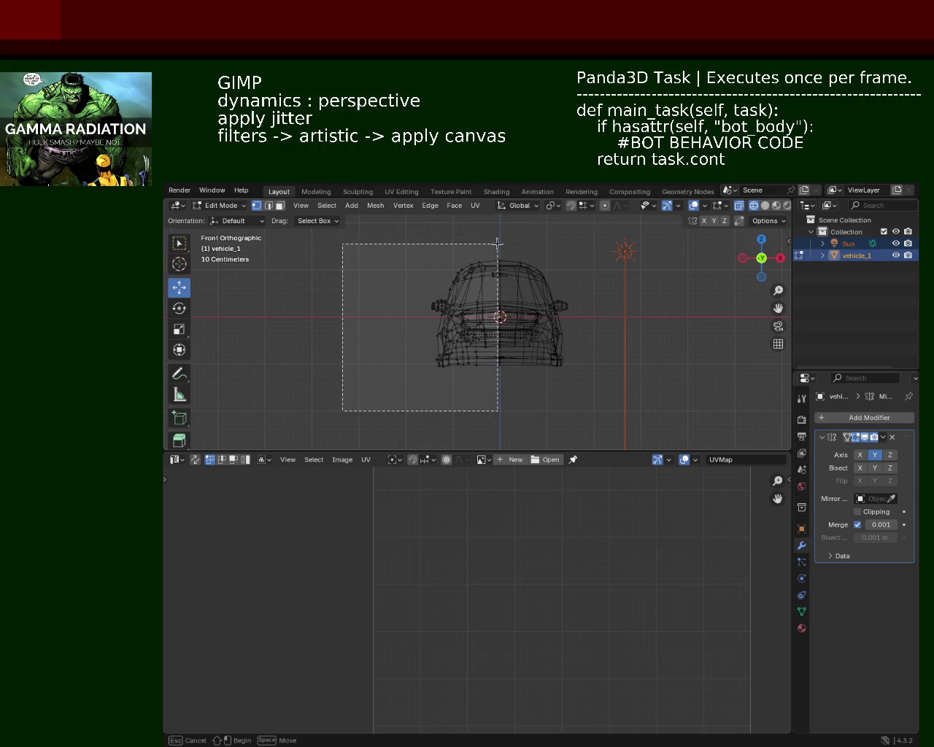
left_click_drag(500, 243, 499, 243)
left_click_drag(501, 321, 497, 326)
middle_click_drag(497, 326, 708, 231)
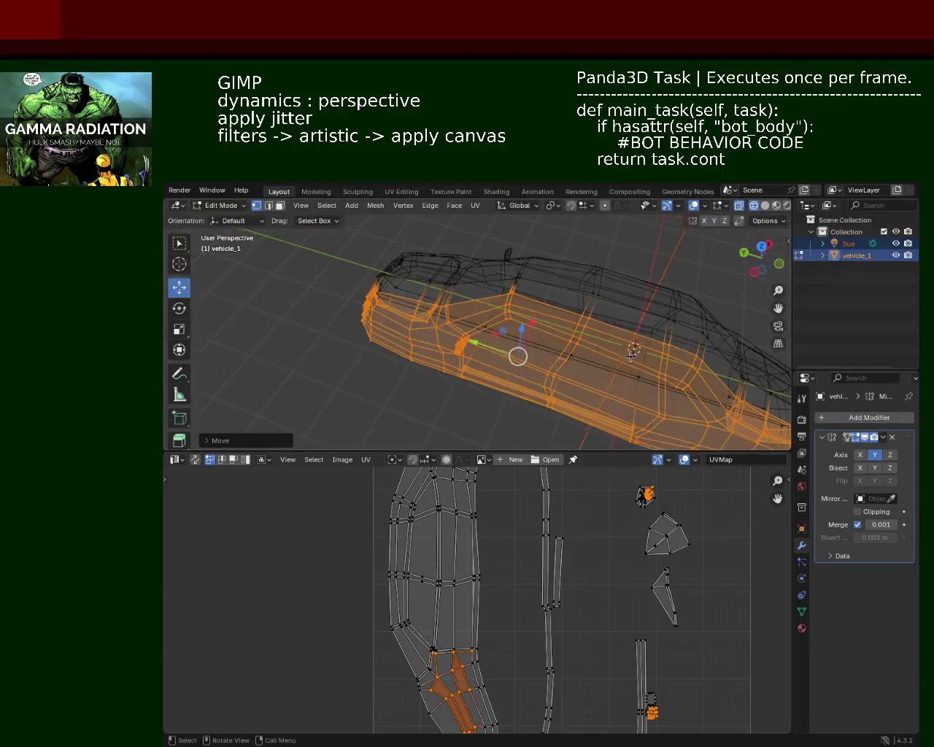
left_click(764, 206)
left_click_drag(758, 263, 690, 363)
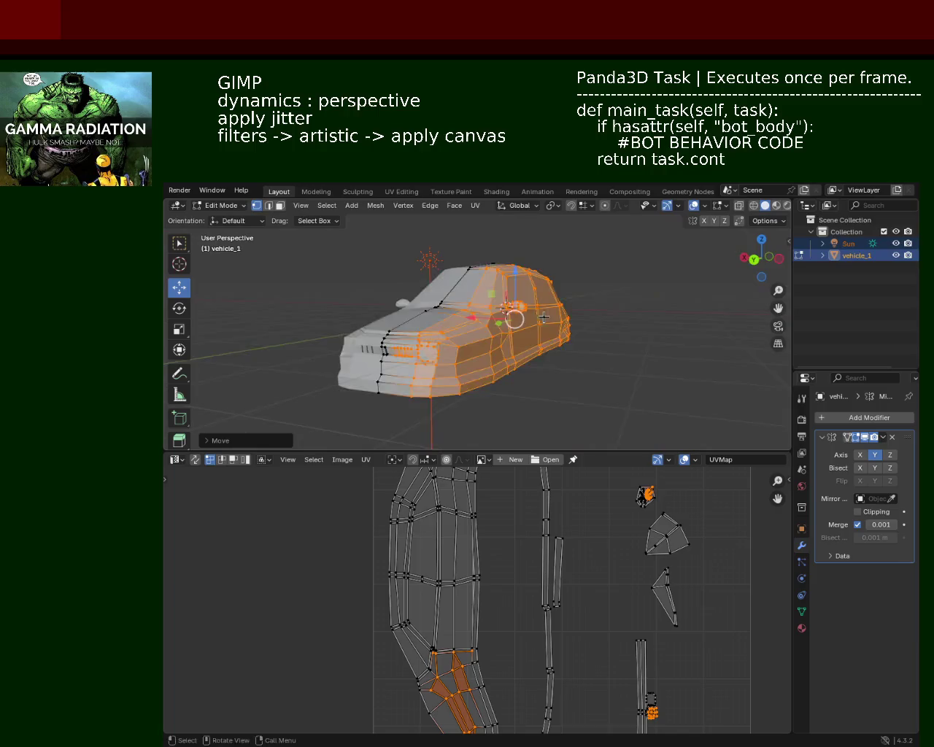
left_click(690, 363)
mouse_move(690, 363)
middle_mouse_down()
mouse_move(536, 370)
mouse_move(595, 359)
mouse_move(526, 308)
middle_mouse_up()
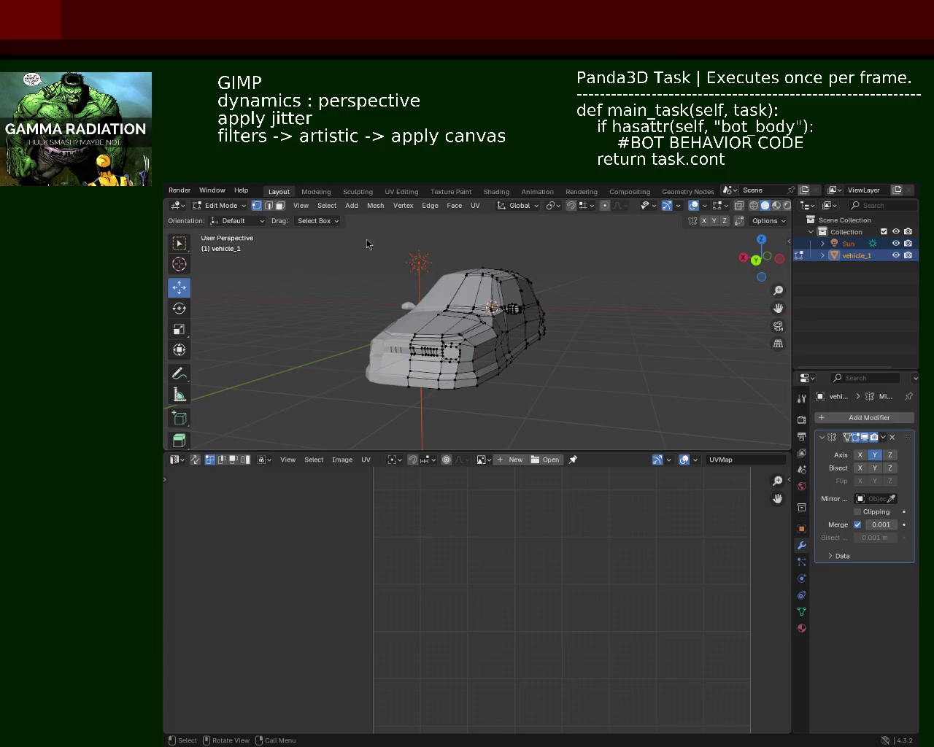
mouse_move(662, 258)
middle_mouse_down()
mouse_move(384, 351)
mouse_move(514, 361)
mouse_move(527, 301)
mouse_move(498, 280)
mouse_move(506, 311)
mouse_move(733, 333)
mouse_move(569, 354)
mouse_move(559, 323)
mouse_move(515, 299)
mouse_move(527, 338)
mouse_move(521, 323)
mouse_move(533, 325)
mouse_move(533, 313)
mouse_move(548, 325)
mouse_move(571, 273)
mouse_move(505, 321)
mouse_move(540, 334)
mouse_move(448, 333)
middle_mouse_up()
Slide a side-mirror vertex along the X axis.
left_click(522, 363)
mouse_move(563, 358)
left_mouse_down()
mouse_move(645, 368)
mouse_move(605, 365)
left_mouse_up()
mouse_move(604, 365)
middle_mouse_down()
mouse_move(592, 334)
mouse_move(569, 343)
middle_mouse_up()
Delete the unwanted face on the side-mirror piece in Face select mode.
left_click(279, 205)
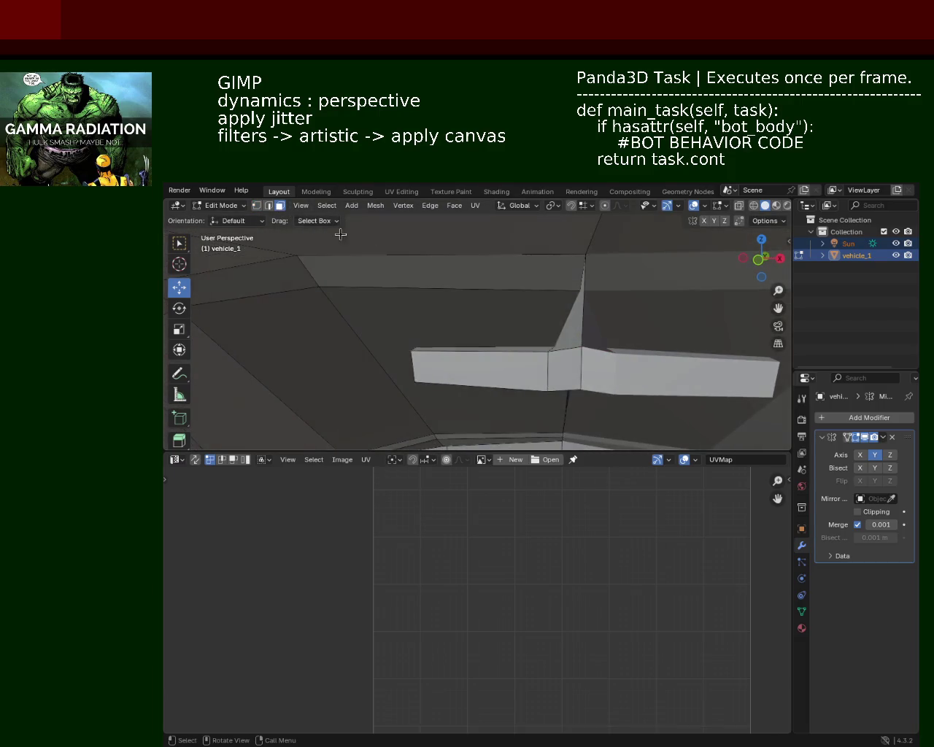
left_click(565, 337)
key("x")
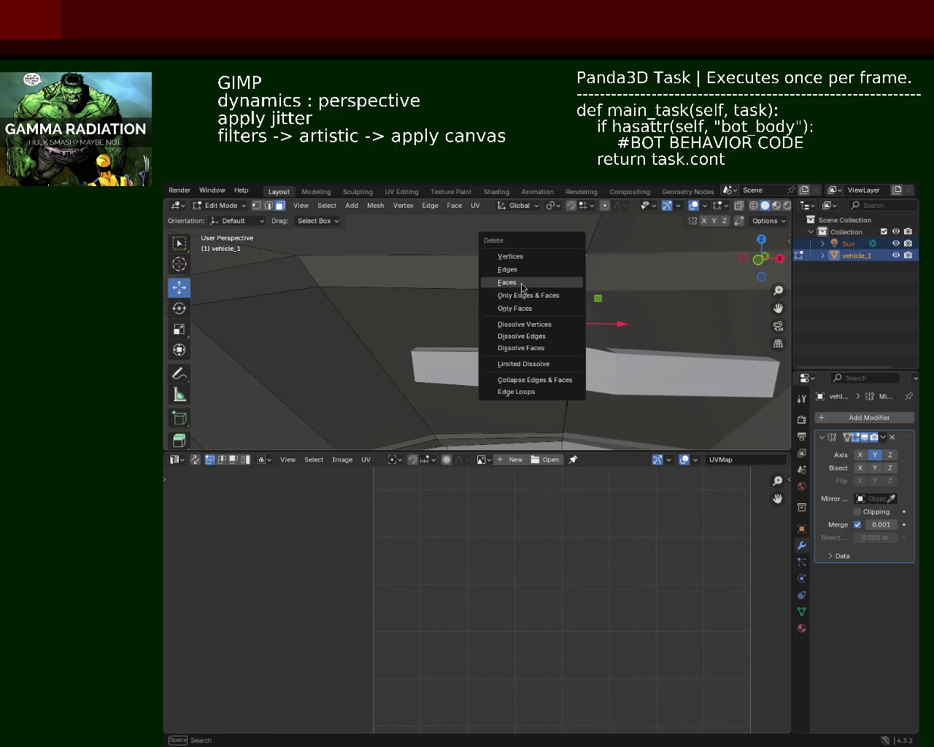
left_click(521, 281)
mouse_move(521, 283)
middle_mouse_down()
mouse_move(605, 345)
mouse_move(677, 330)
mouse_move(638, 302)
mouse_move(625, 427)
mouse_move(679, 364)
mouse_move(581, 310)
mouse_move(511, 367)
mouse_move(489, 361)
mouse_move(460, 323)
mouse_move(507, 320)
mouse_move(503, 340)
mouse_move(488, 325)
mouse_move(462, 373)
mouse_move(538, 360)
mouse_move(494, 364)
mouse_move(555, 343)
mouse_move(513, 350)
mouse_move(524, 361)
mouse_move(656, 313)
mouse_move(510, 323)
mouse_move(518, 348)
mouse_move(517, 337)
middle_mouse_up()
scroll(638, 302, "down", 3)
scroll(583, 374, "down", 3)
scroll(533, 352, "up", 5)
scroll(513, 350, "down", 3)
scroll(511, 323, "down", 2)
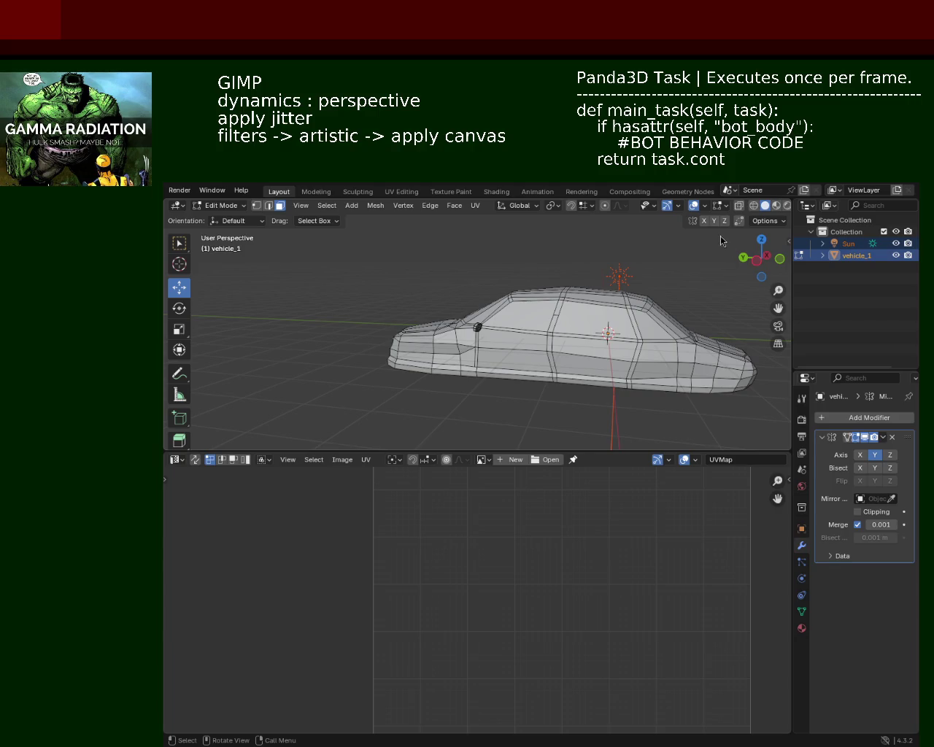
In X-ray front view, box-select the left half and shift it about 0.13 m along X.
left_click_drag(726, 241, 751, 244)
key("1")
mouse_move(538, 326)
middle_mouse_down()
mouse_move(526, 368)
mouse_move(494, 343)
mouse_move(538, 367)
middle_mouse_up()
key("l")
key("KP_3")
key("KP_1")
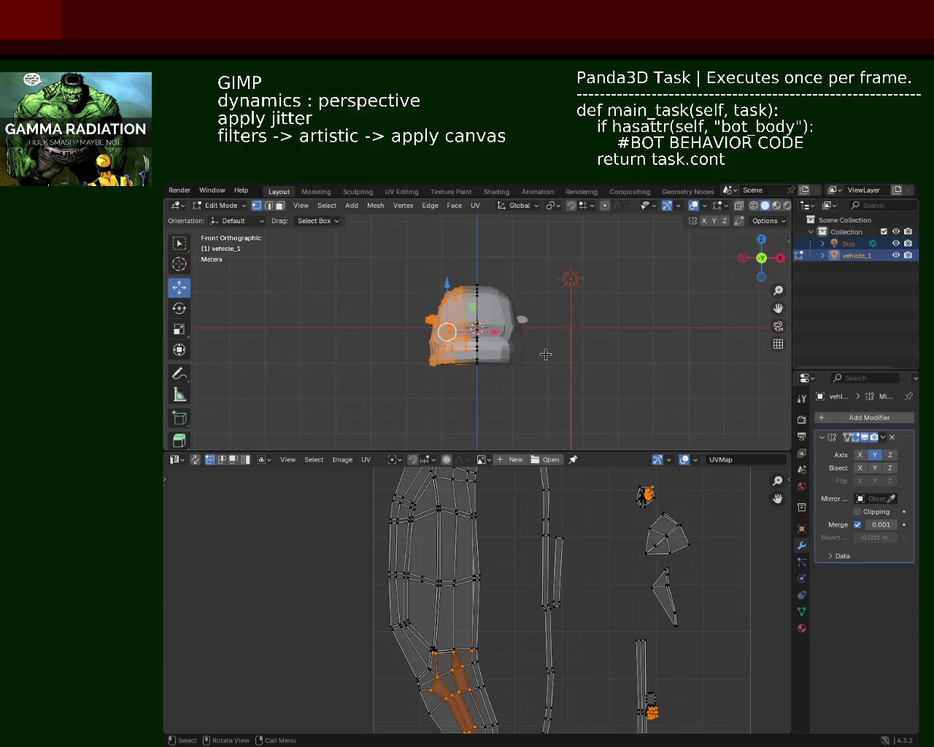
left_click(738, 206)
left_click_drag(380, 256, 476, 438)
mouse_move(440, 341)
middle_mouse_down()
mouse_move(601, 347)
mouse_move(495, 370)
mouse_move(484, 326)
middle_mouse_up()
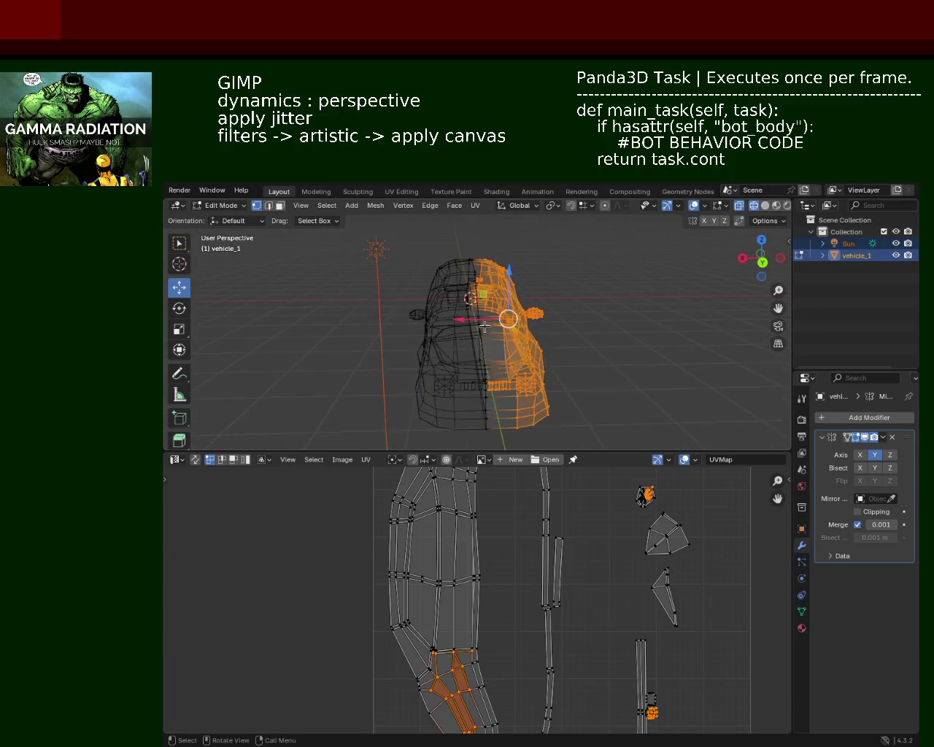
left_click_drag(474, 322, 484, 321)
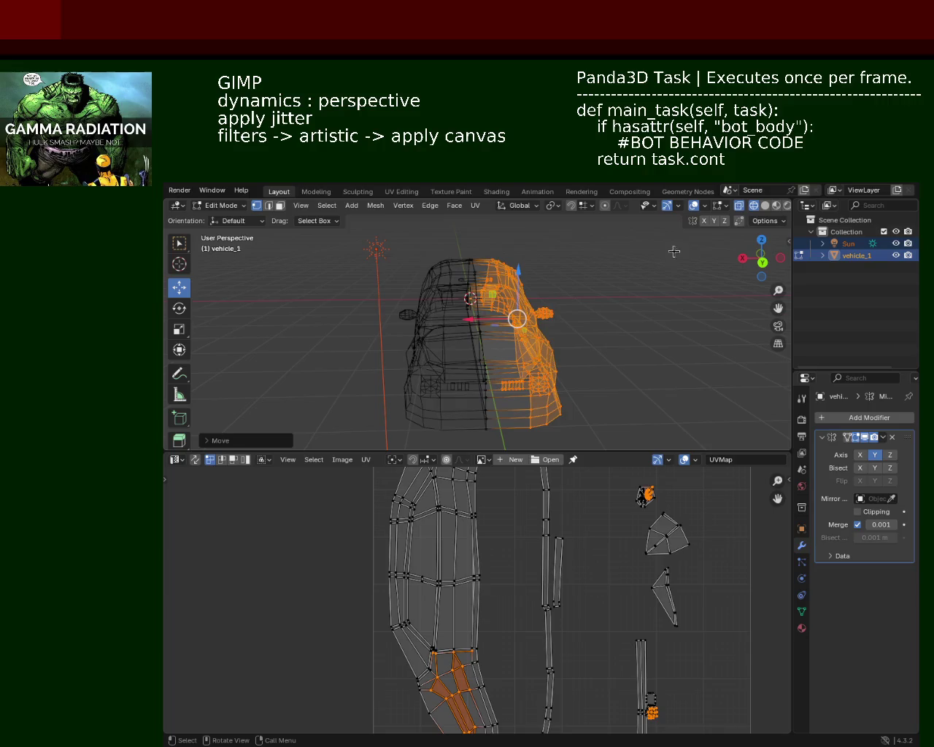
left_click(764, 205)
mouse_move(467, 343)
middle_mouse_down()
mouse_move(390, 371)
mouse_move(589, 392)
mouse_move(505, 323)
mouse_move(504, 345)
mouse_move(587, 346)
middle_mouse_up()
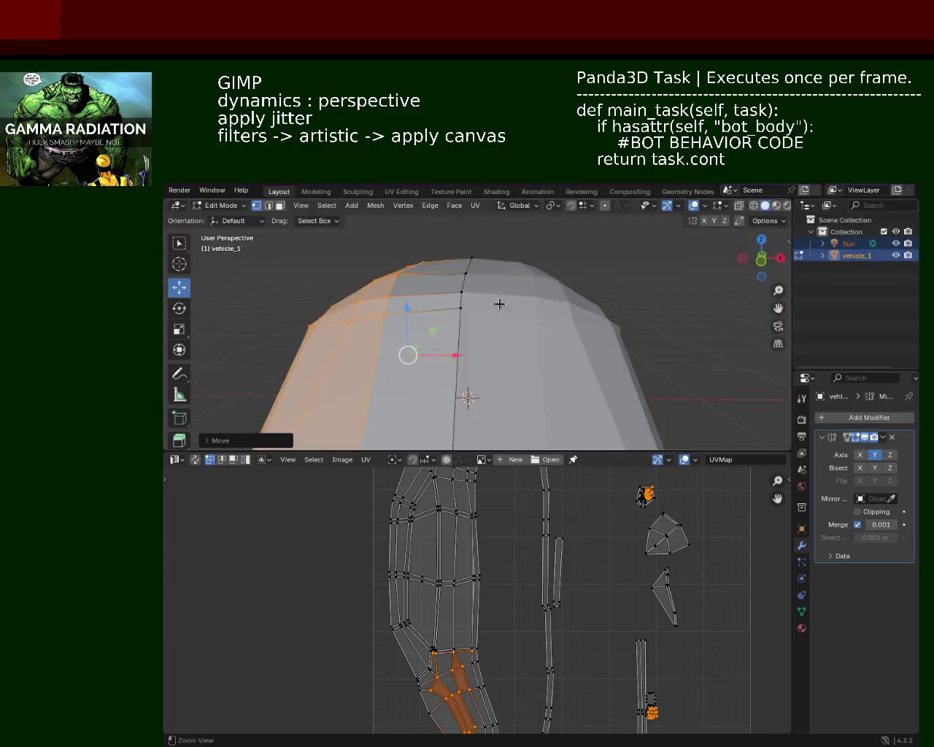
Nudge the selected half along X again and save vehicle_1.blend.
mouse_move(625, 353)
middle_mouse_down()
mouse_move(516, 373)
mouse_move(484, 326)
mouse_move(486, 350)
mouse_move(392, 371)
mouse_move(426, 371)
middle_mouse_up()
scroll(486, 326, "up", 2)
key("g")
key("x")
key("Escape")
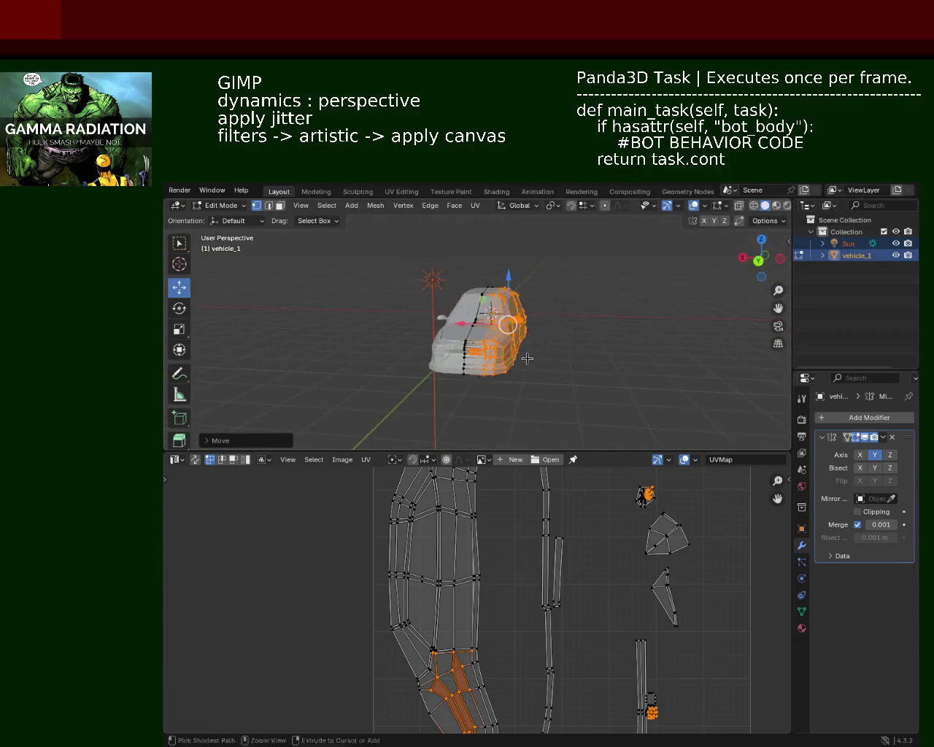
middle_click_drag(426, 371, 534, 342)
key("ctrl+s")
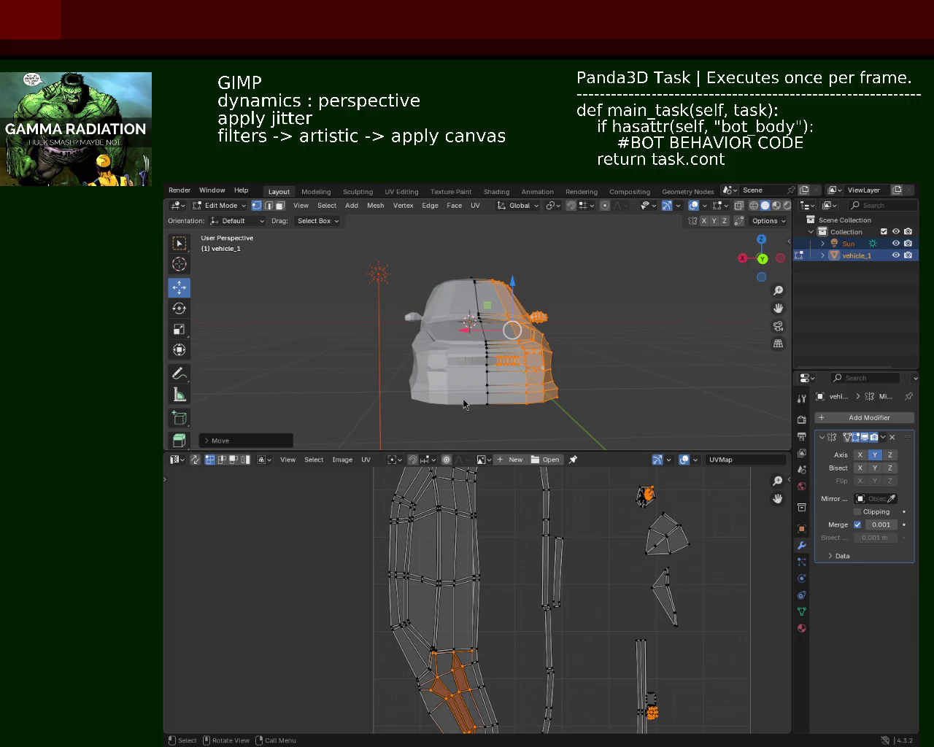
Box-select the vertices around the window edge and zoom in on the window area.
mouse_move(554, 374)
middle_mouse_down()
mouse_move(574, 351)
mouse_move(492, 301)
mouse_move(501, 318)
mouse_move(502, 306)
mouse_move(493, 355)
mouse_move(509, 364)
mouse_move(540, 357)
mouse_move(571, 329)
mouse_move(561, 360)
mouse_move(549, 342)
middle_mouse_up()
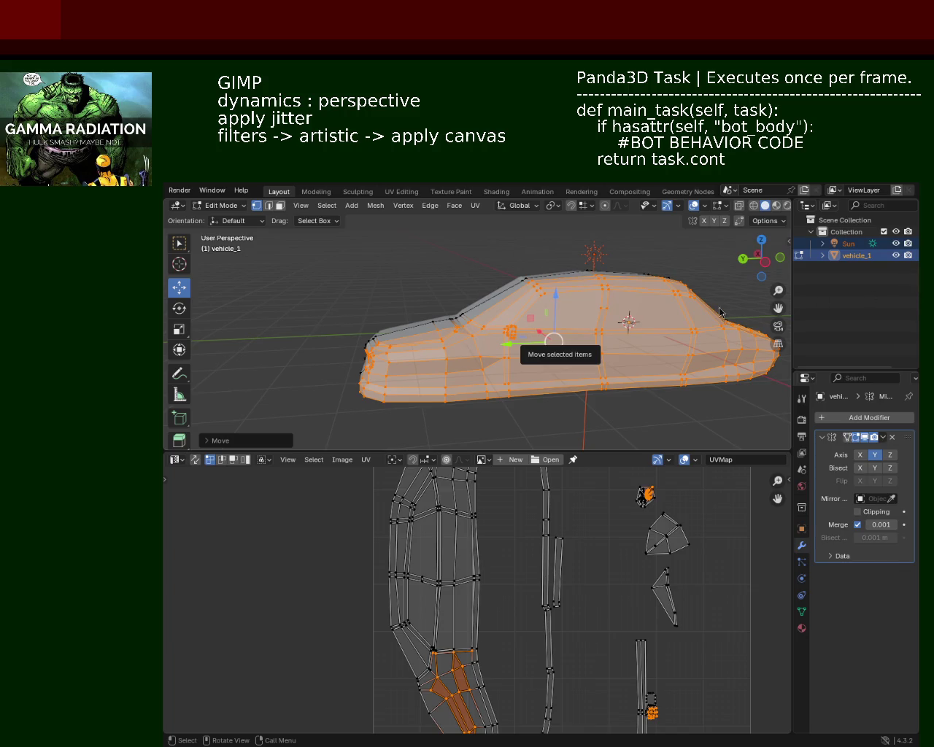
mouse_move(636, 297)
middle_mouse_down()
mouse_move(462, 327)
mouse_move(483, 335)
mouse_move(496, 258)
mouse_move(488, 263)
mouse_move(559, 359)
mouse_move(630, 365)
mouse_move(412, 311)
mouse_move(404, 290)
mouse_move(381, 280)
mouse_move(367, 325)
mouse_move(383, 353)
mouse_move(448, 298)
mouse_move(629, 344)
mouse_move(659, 382)
mouse_move(355, 308)
mouse_move(379, 329)
mouse_move(401, 281)
mouse_move(382, 287)
mouse_move(474, 330)
mouse_move(466, 310)
mouse_move(489, 284)
mouse_move(481, 319)
middle_mouse_up()
scroll(481, 318, "up", 2)
scroll(471, 304, "up", 2)
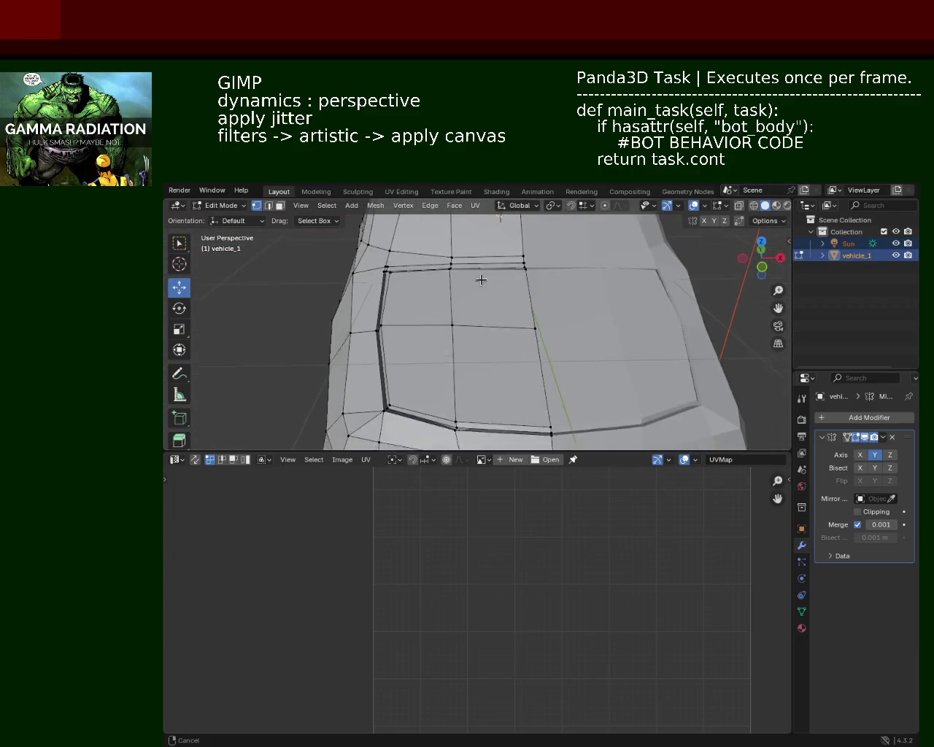
mouse_move(432, 300)
left_mouse_down()
mouse_move(374, 337)
mouse_move(427, 317)
mouse_move(417, 318)
left_mouse_up()
mouse_move(421, 286)
middle_mouse_down()
mouse_move(463, 298)
mouse_move(521, 285)
mouse_move(505, 314)
mouse_move(496, 275)
middle_mouse_up()
scroll(521, 285, "down", 5)
scroll(496, 275, "up", 3)
mouse_move(515, 327)
middle_mouse_down("shift")
mouse_move(506, 267)
mouse_move(524, 294)
middle_mouse_up("shift")
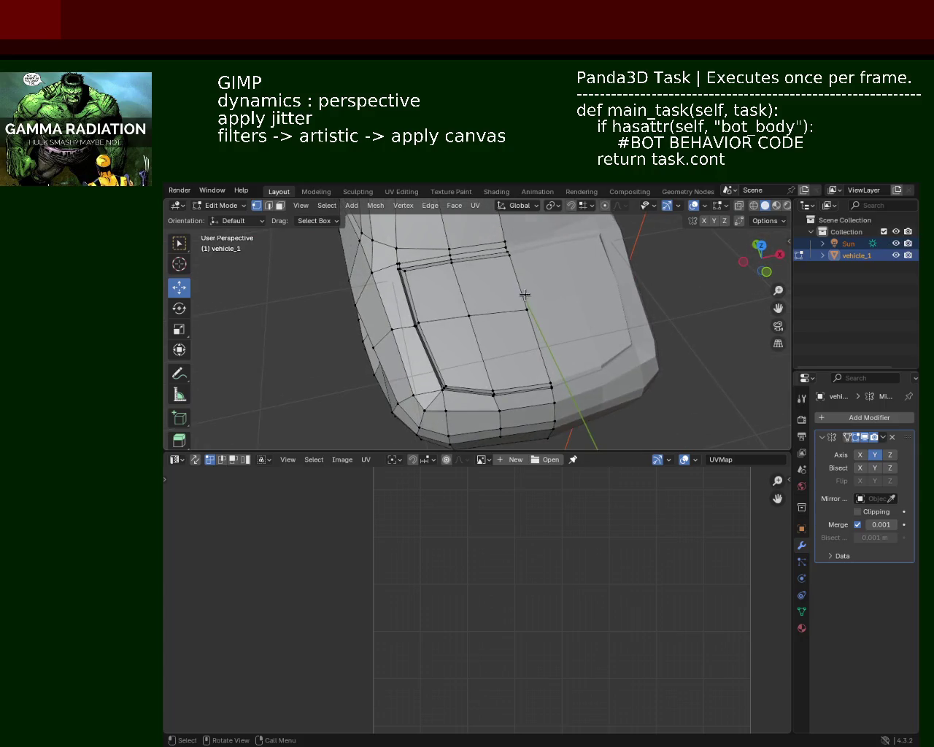
Slide the window panel's bottom edge along Y and nudge its bottom-left corner along X.
left_click(514, 387)
left_click_drag(484, 370, 479, 366)
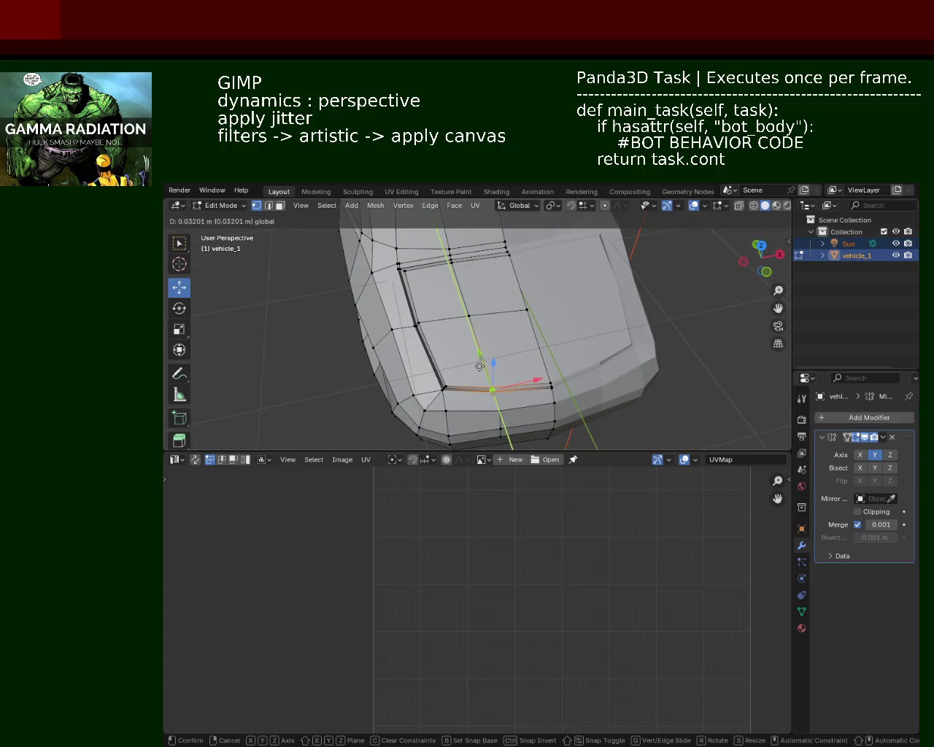
left_click(443, 387)
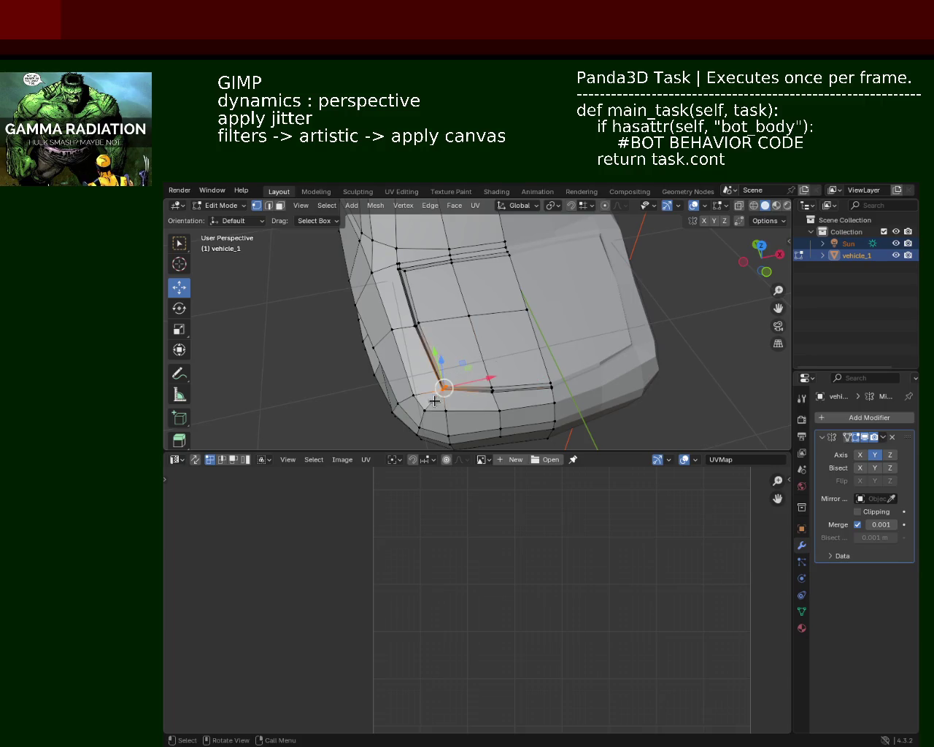
left_click(471, 378)
key("ctrl+z")
key("g")
key("x")
left_click(456, 369)
Move the corner vertex and another panel-edge vertex along the Y axis.
key("g")
key("y")
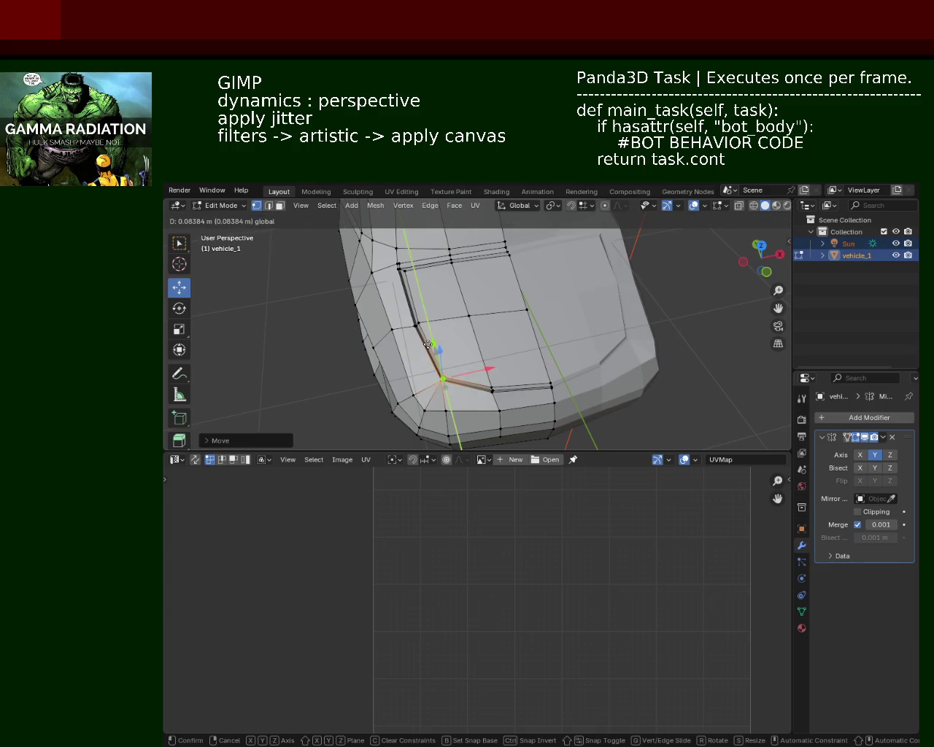
left_click(440, 356)
left_click(683, 354)
mouse_move(683, 355)
middle_mouse_down()
mouse_move(602, 367)
mouse_move(566, 273)
mouse_move(556, 335)
middle_mouse_up()
left_click(532, 358)
key("g")
key("y")
left_click(530, 354)
left_click(612, 379)
mouse_move(612, 380)
middle_mouse_down()
mouse_move(573, 346)
mouse_move(546, 375)
mouse_move(514, 300)
mouse_move(639, 309)
mouse_move(529, 310)
mouse_move(437, 365)
mouse_move(387, 267)
mouse_move(401, 258)
mouse_move(396, 327)
mouse_move(403, 318)
mouse_move(456, 340)
mouse_move(437, 329)
mouse_move(566, 289)
mouse_move(579, 324)
mouse_move(484, 423)
mouse_move(426, 314)
mouse_move(466, 336)
mouse_move(619, 371)
mouse_move(590, 336)
mouse_move(511, 328)
mouse_move(393, 352)
mouse_move(452, 328)
middle_mouse_up()
Save vehicle_1.blend and orbit down to a straight side view of the car.
scroll(486, 339, "down", 2)
key("ctrl+s")
scroll(467, 292, "up", 5)
scroll(467, 291, "up", 4)
scroll(535, 297, "down", 5)
mouse_move(561, 358)
middle_mouse_down()
mouse_move(546, 265)
mouse_move(563, 322)
mouse_move(619, 337)
mouse_move(592, 279)
mouse_move(585, 335)
mouse_move(450, 293)
mouse_move(424, 318)
mouse_move(469, 313)
mouse_move(448, 294)
mouse_move(469, 294)
mouse_move(552, 333)
mouse_move(480, 292)
mouse_move(483, 308)
mouse_move(532, 333)
mouse_move(469, 344)
mouse_move(636, 323)
middle_mouse_up()
mouse_move(581, 300)
middle_mouse_down()
mouse_move(446, 320)
mouse_move(472, 313)
mouse_move(484, 282)
mouse_move(527, 304)
mouse_move(410, 267)
mouse_move(499, 354)
middle_mouse_up()
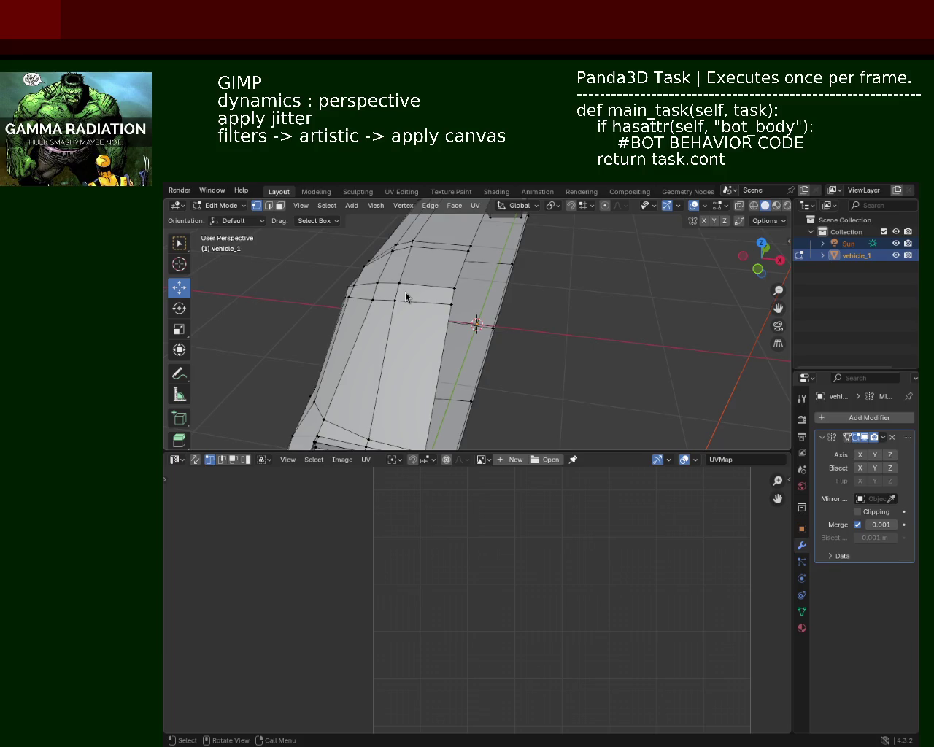
mouse_move(696, 286)
middle_mouse_down()
mouse_move(390, 314)
mouse_move(494, 333)
middle_mouse_up()
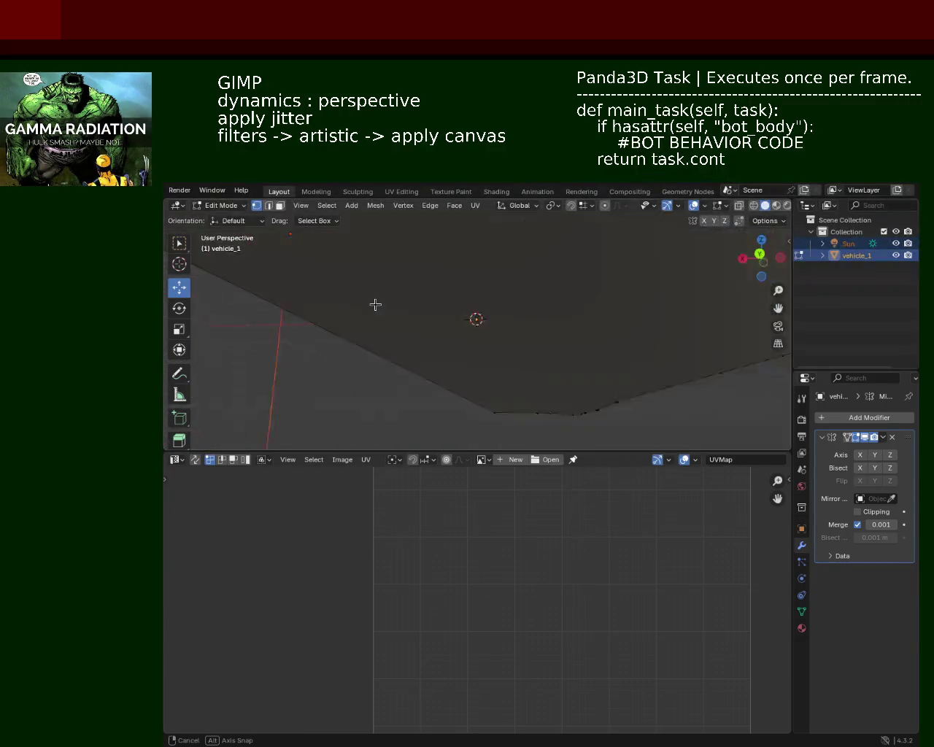
mouse_move(493, 332)
middle_mouse_down()
mouse_move(539, 311)
mouse_move(549, 334)
middle_mouse_up()
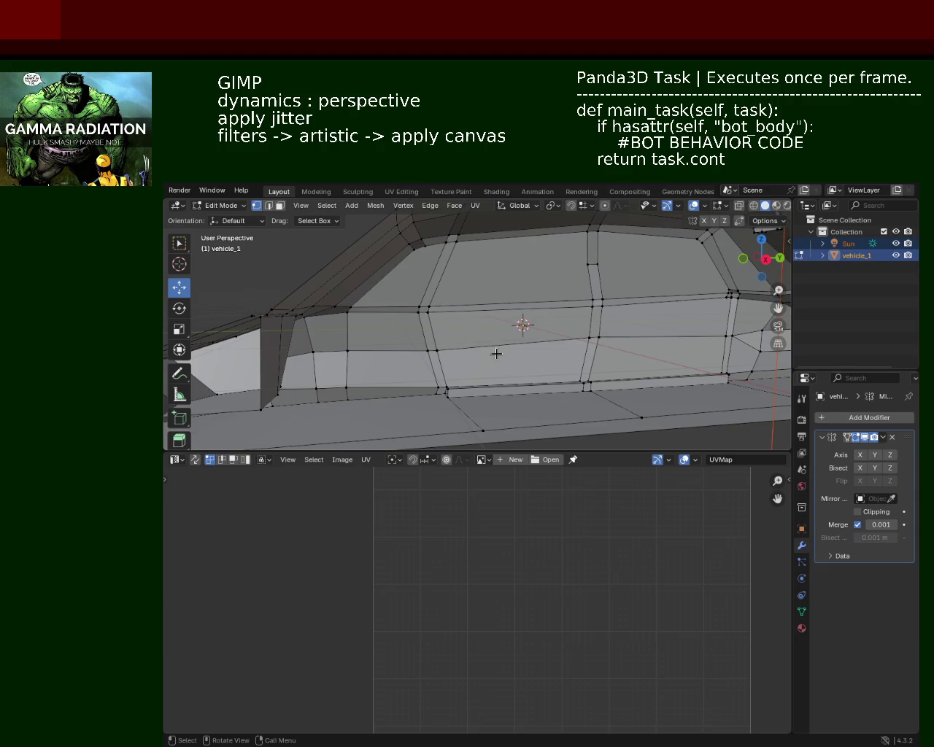
Raise a side window line vertex along Z and save vehicle_1.blend.
left_click(437, 351)
left_click_drag(432, 316, 431, 311)
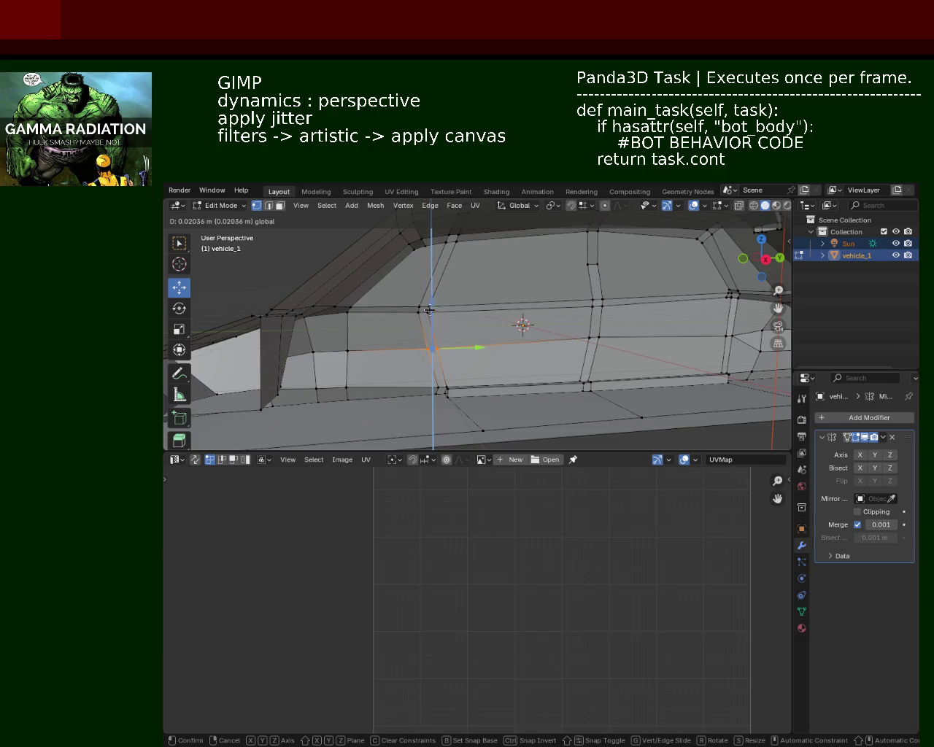
key("ctrl+s")
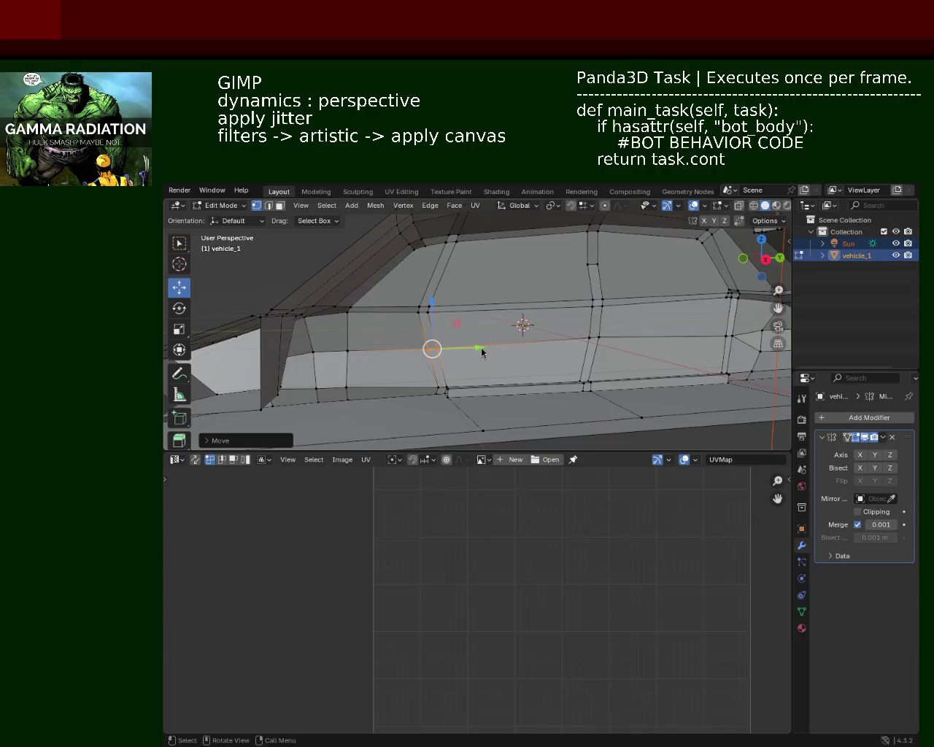
mouse_move(662, 264)
middle_mouse_down()
mouse_move(581, 332)
mouse_move(525, 310)
mouse_move(541, 322)
mouse_move(521, 303)
mouse_move(515, 357)
mouse_move(618, 346)
middle_mouse_up()
scroll(581, 331, "down", 2)
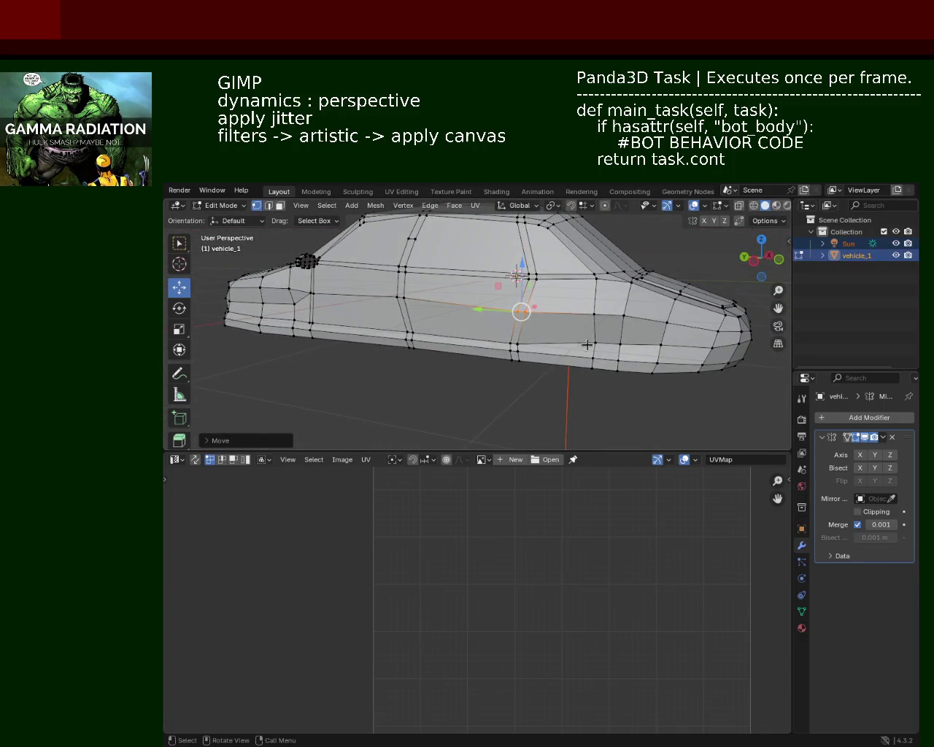
mouse_move(566, 348)
middle_mouse_down()
mouse_move(426, 330)
mouse_move(506, 334)
mouse_move(428, 318)
mouse_move(402, 334)
mouse_move(367, 313)
mouse_move(510, 349)
middle_mouse_up()
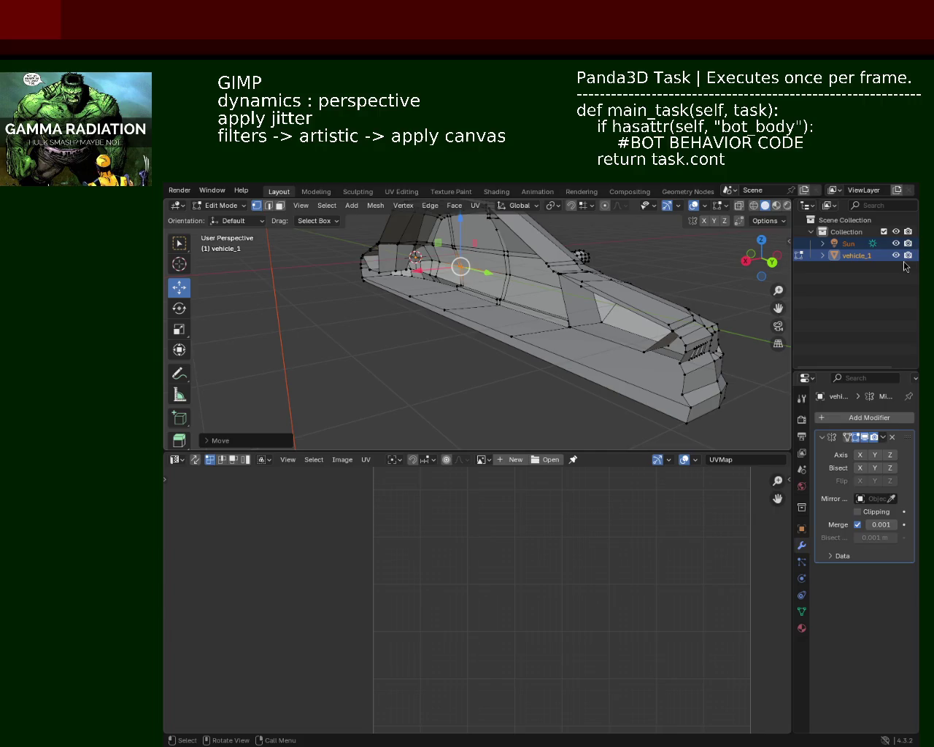
mouse_move(675, 269)
middle_mouse_down()
mouse_move(498, 324)
mouse_move(592, 315)
mouse_move(421, 319)
mouse_move(551, 311)
middle_mouse_up()
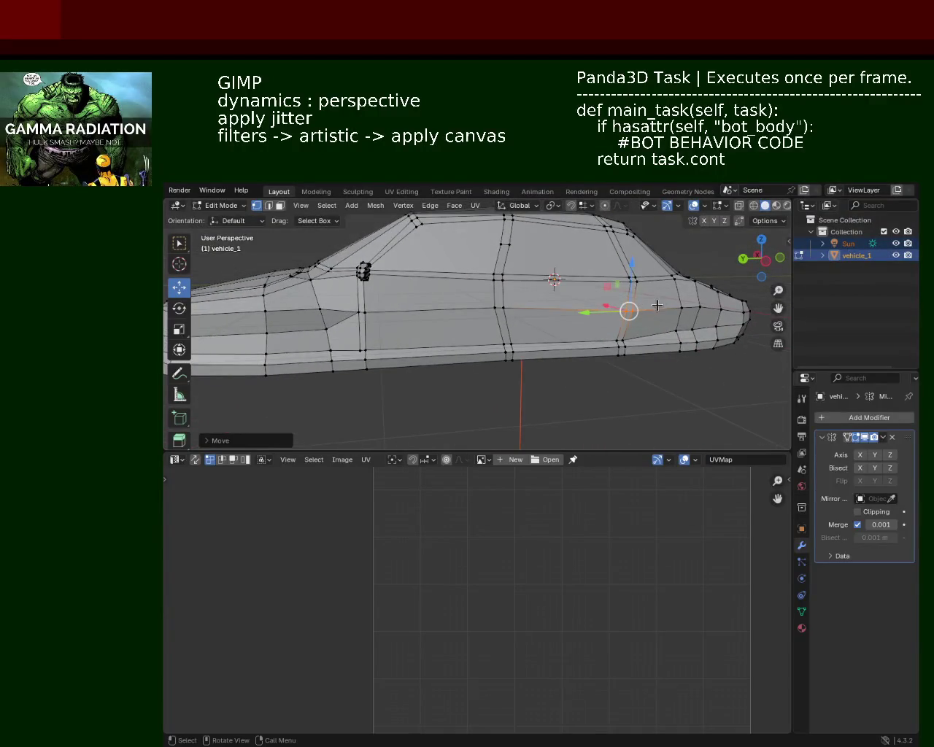
left_click(627, 311)
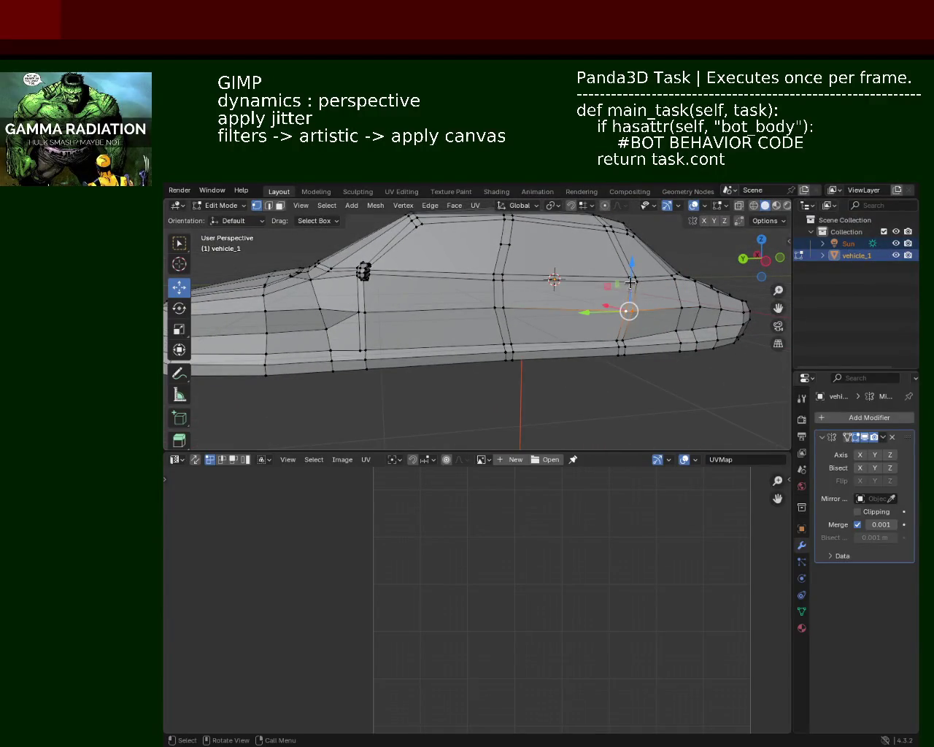
mouse_move(627, 311)
middle_mouse_down()
mouse_move(487, 327)
mouse_move(553, 361)
mouse_move(539, 350)
mouse_move(556, 340)
mouse_move(441, 333)
mouse_move(455, 340)
mouse_move(400, 313)
mouse_move(463, 296)
mouse_move(313, 306)
mouse_move(351, 325)
mouse_move(514, 337)
mouse_move(517, 369)
mouse_move(542, 340)
mouse_move(524, 269)
mouse_move(548, 316)
mouse_move(500, 291)
mouse_move(510, 313)
mouse_move(472, 297)
middle_mouse_up()
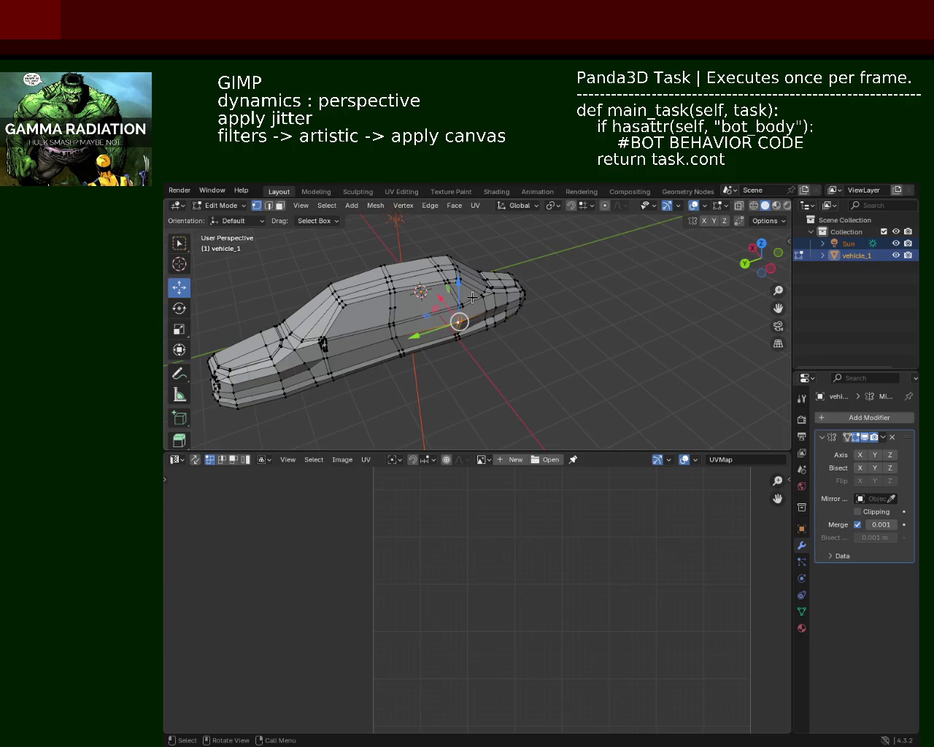
mouse_move(472, 297)
middle_mouse_down("ctrl")
mouse_move(500, 291)
mouse_move(514, 304)
mouse_move(510, 271)
mouse_move(493, 274)
mouse_move(525, 315)
middle_mouse_up("ctrl")
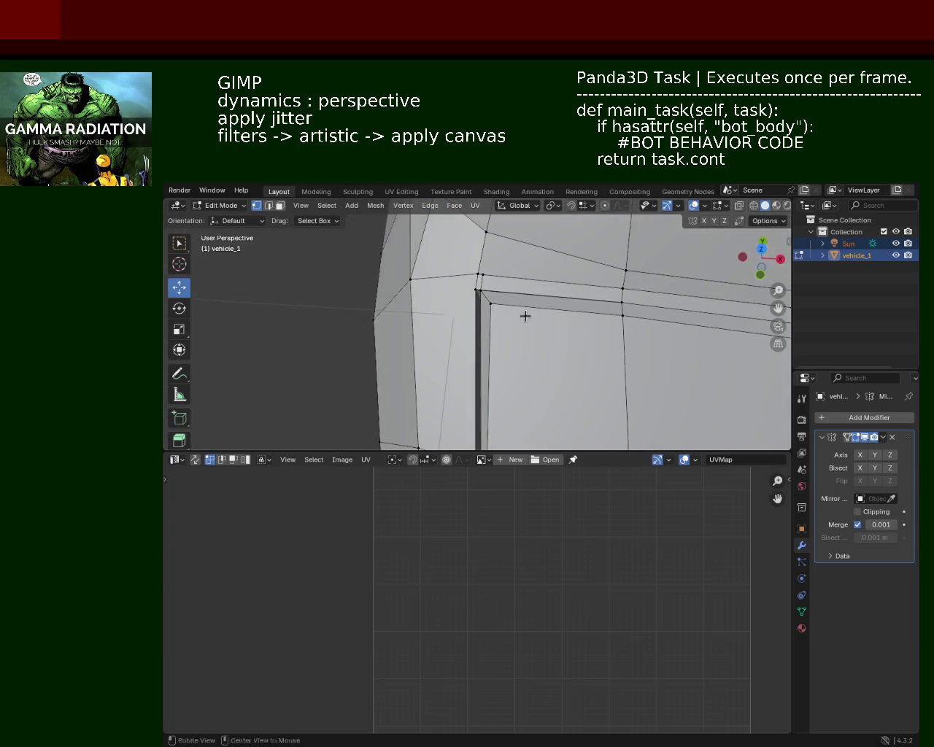
Merge the doubled vertices at the first panel corner At Center.
left_click(478, 291)
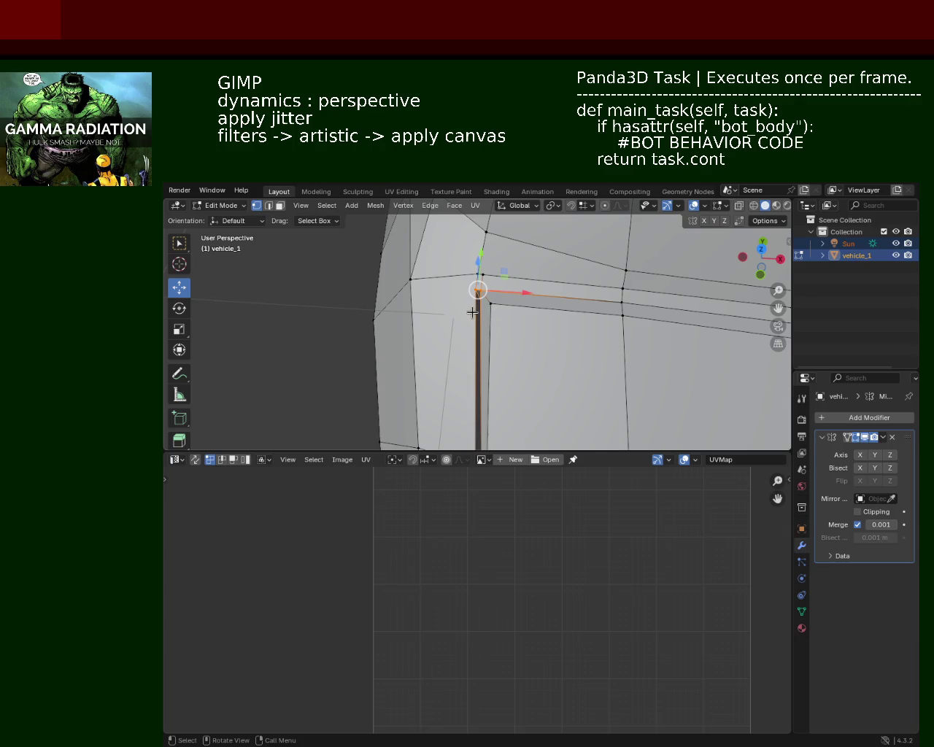
key("m")
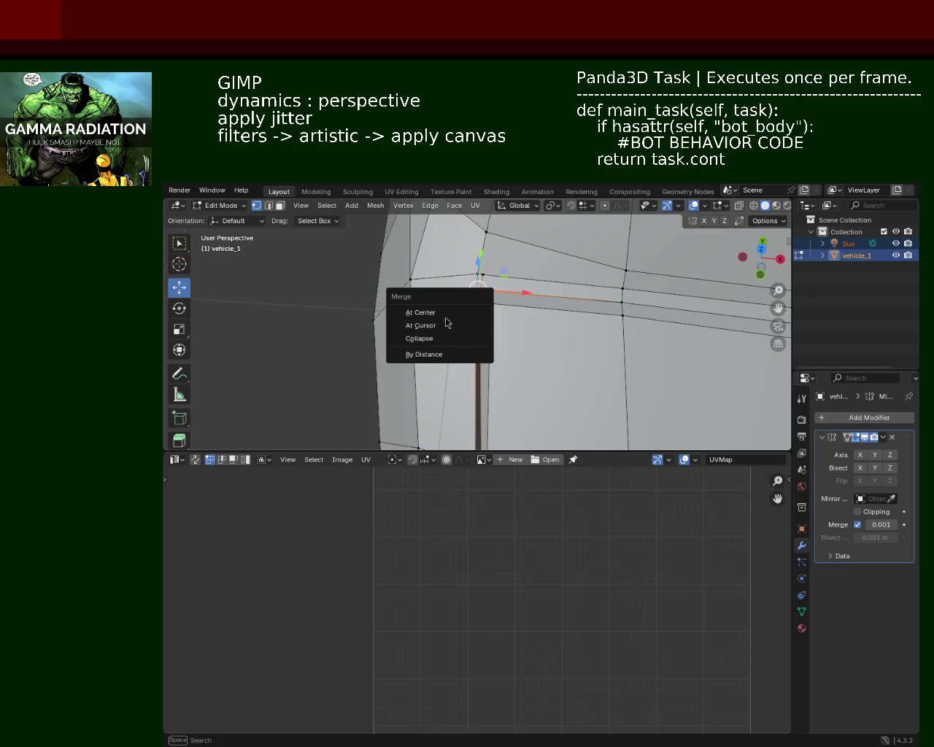
left_click(447, 311)
Merge the next corner's doubled vertices At Center and save vehicle_1.blend.
middle_click_drag(479, 372, 490, 297)
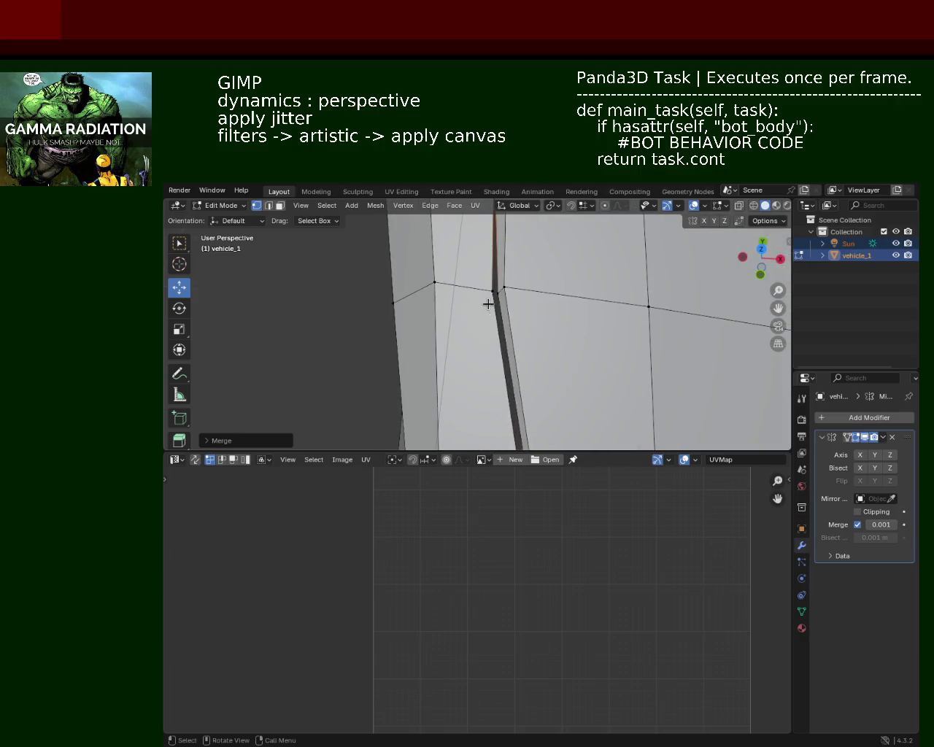
left_click(498, 309)
key("m")
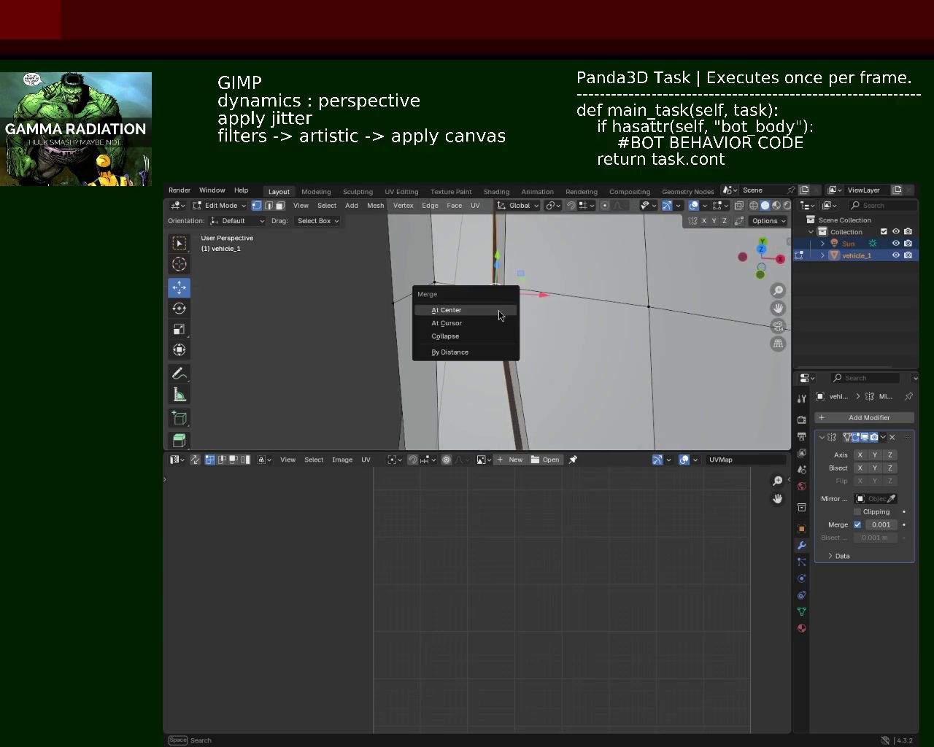
left_click(501, 315)
left_click(501, 280)
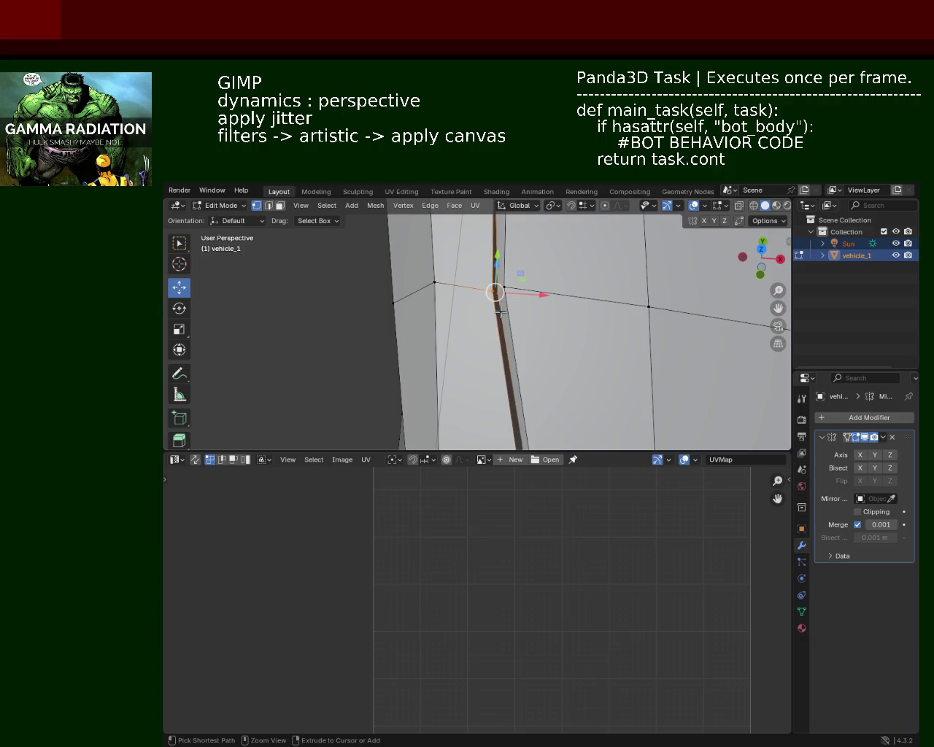
mouse_move(503, 276)
middle_mouse_down()
mouse_move(496, 387)
mouse_move(506, 314)
middle_mouse_up()
left_click(506, 307)
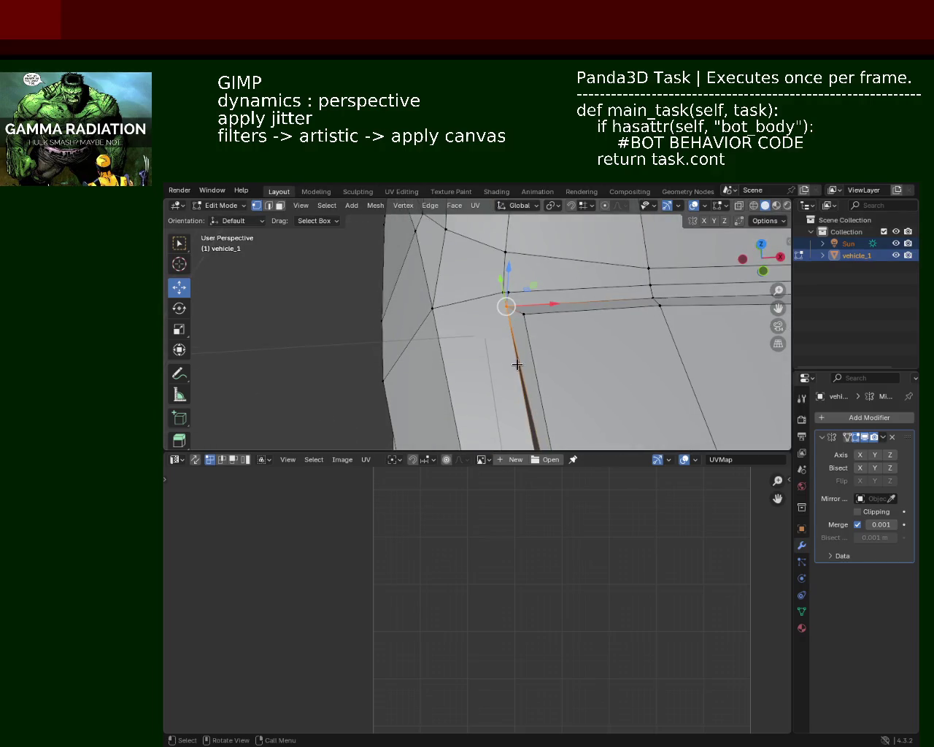
key("ctrl+s")
mouse_move(576, 315)
middle_mouse_down()
mouse_move(627, 305)
mouse_move(541, 312)
middle_mouse_up()
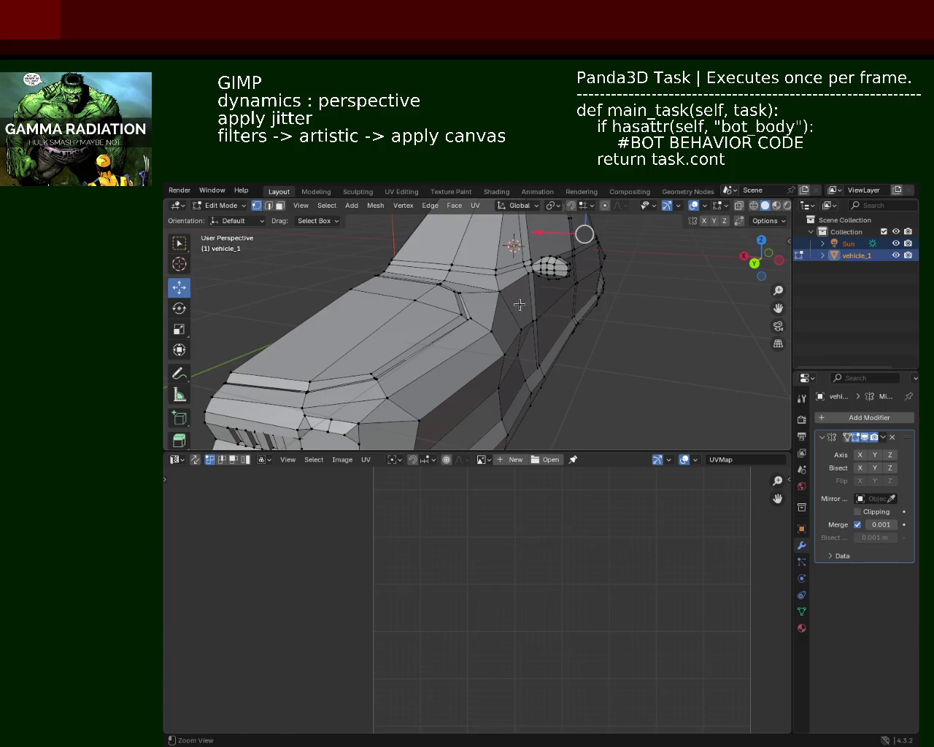
scroll(540, 312, "down", 4)
mouse_move(541, 312)
middle_mouse_down()
mouse_move(564, 323)
mouse_move(494, 350)
mouse_move(552, 339)
mouse_move(498, 319)
mouse_move(414, 330)
mouse_move(513, 320)
mouse_move(365, 323)
mouse_move(319, 387)
mouse_move(364, 335)
mouse_move(470, 319)
middle_mouse_up()
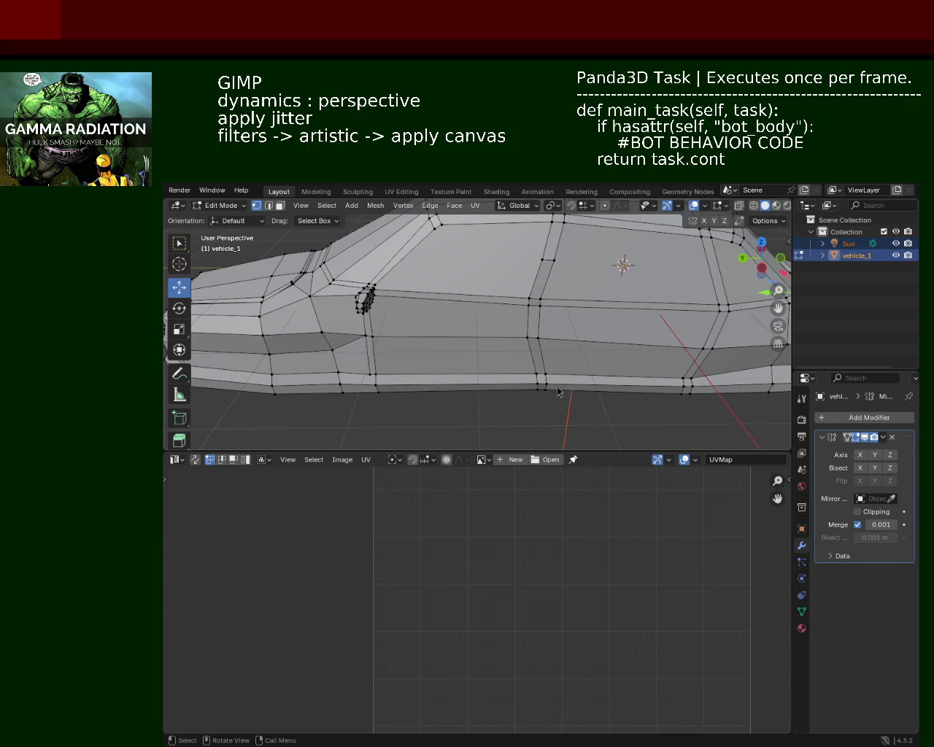
mouse_move(630, 296)
middle_mouse_down()
mouse_move(545, 264)
mouse_move(432, 269)
mouse_move(501, 282)
middle_mouse_up()
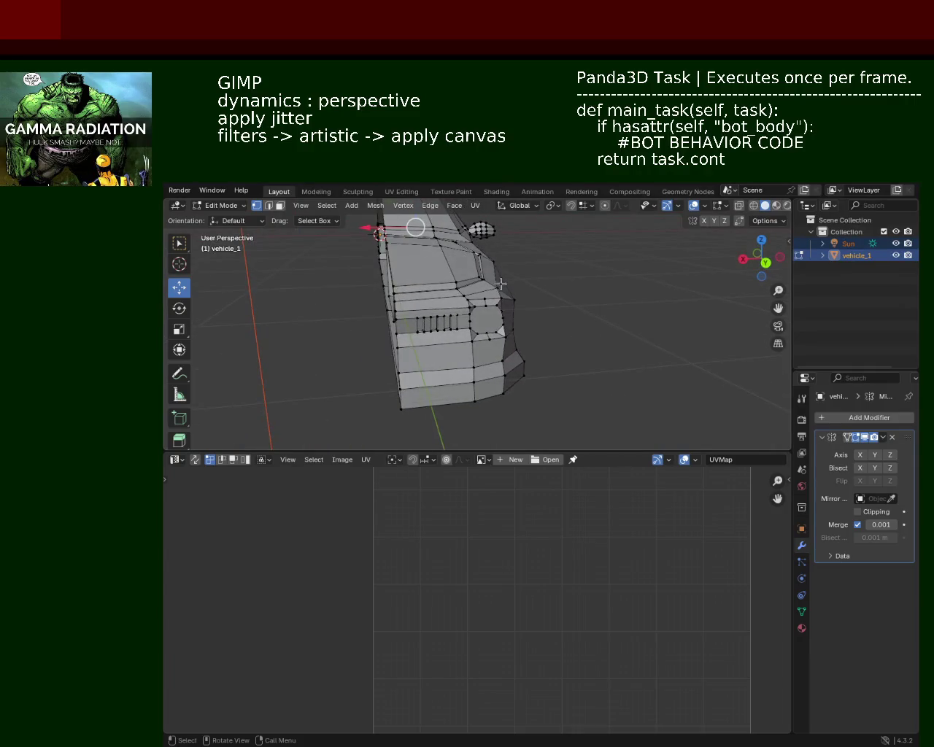
middle_click_drag(602, 292, 545, 297)
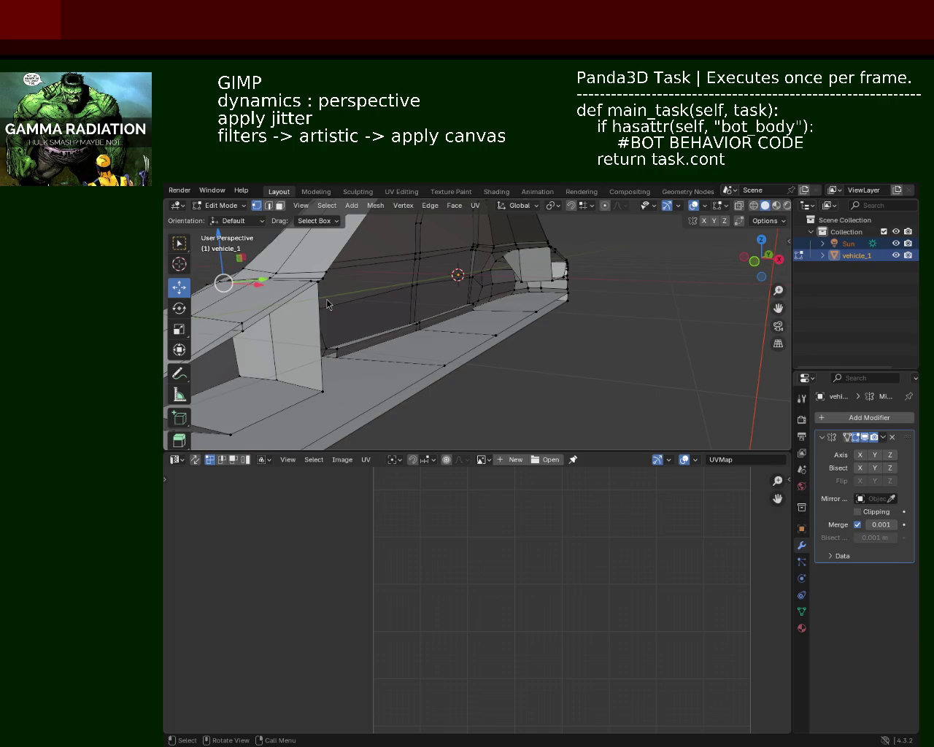
Slide the side-panel vertex about -0.028 m along X and save vehicle_1.blend.
mouse_move(478, 359)
middle_mouse_down()
mouse_move(590, 367)
mouse_move(410, 328)
mouse_move(430, 336)
middle_mouse_up()
left_click_drag(427, 336, 454, 327)
left_click(641, 297)
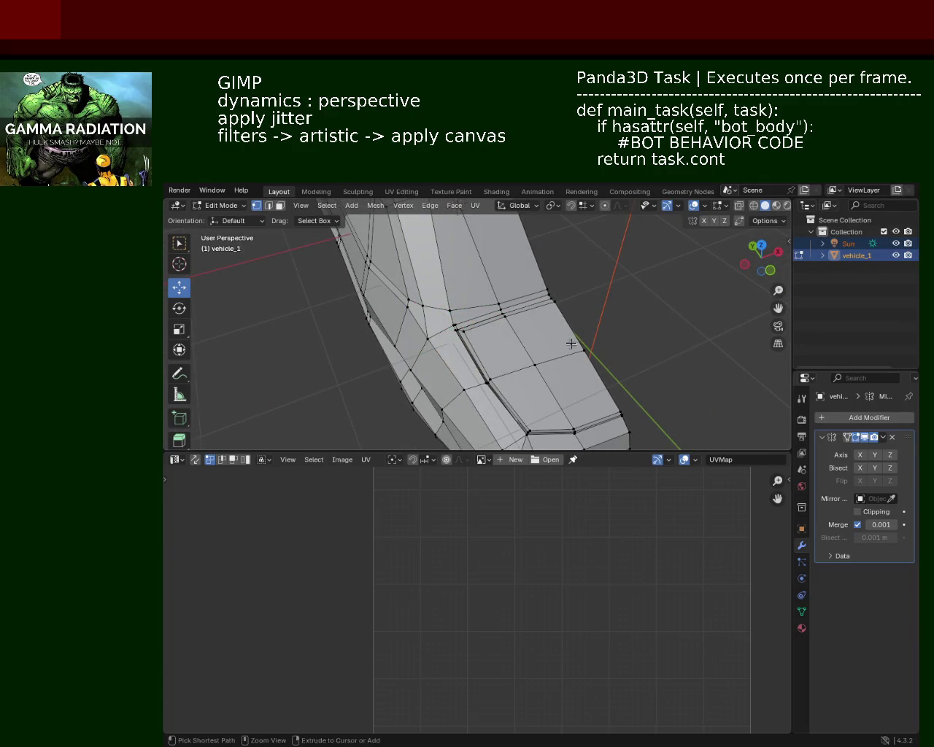
key("ctrl+s")
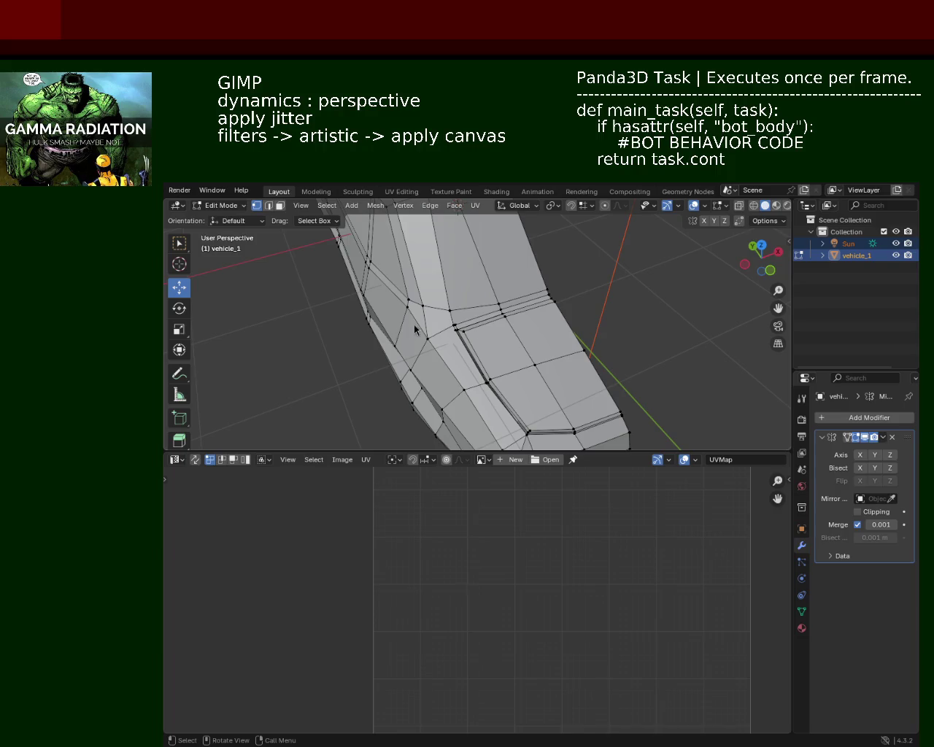
mouse_move(493, 306)
middle_mouse_down()
mouse_move(468, 386)
mouse_move(558, 337)
mouse_move(398, 307)
mouse_move(496, 316)
mouse_move(542, 281)
mouse_move(510, 390)
mouse_move(659, 328)
mouse_move(443, 337)
mouse_move(576, 268)
mouse_move(693, 302)
mouse_move(581, 229)
mouse_move(602, 296)
middle_mouse_up()
scroll(510, 390, "up", 5)
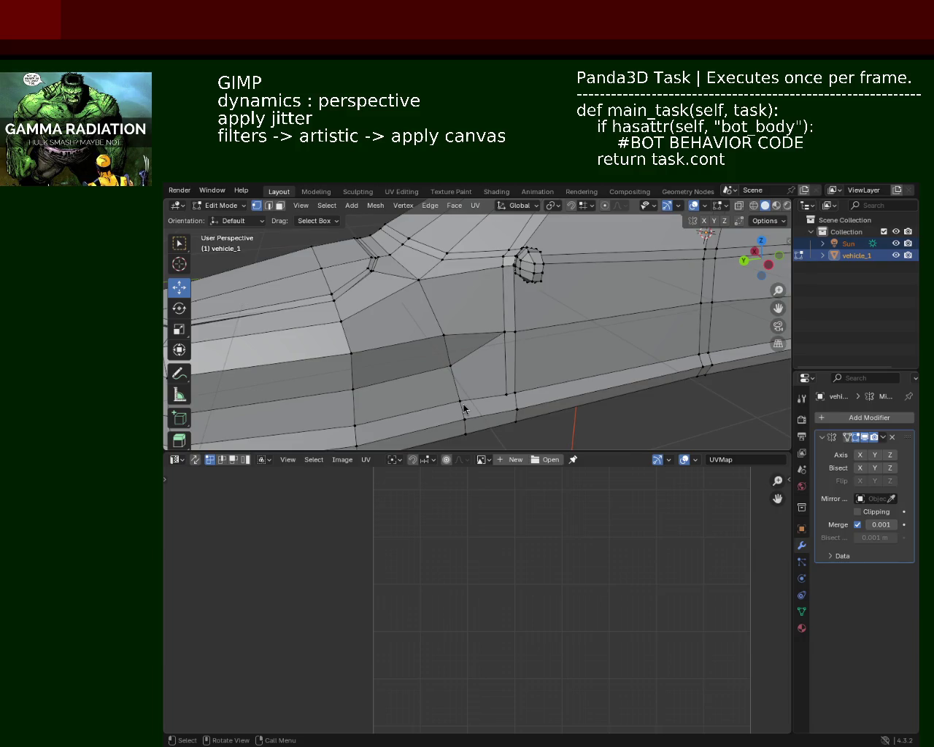
Orbit and zoom around the car to inspect its front, rear and sides.
mouse_move(513, 330)
middle_mouse_down()
mouse_move(611, 323)
mouse_move(556, 324)
middle_mouse_up()
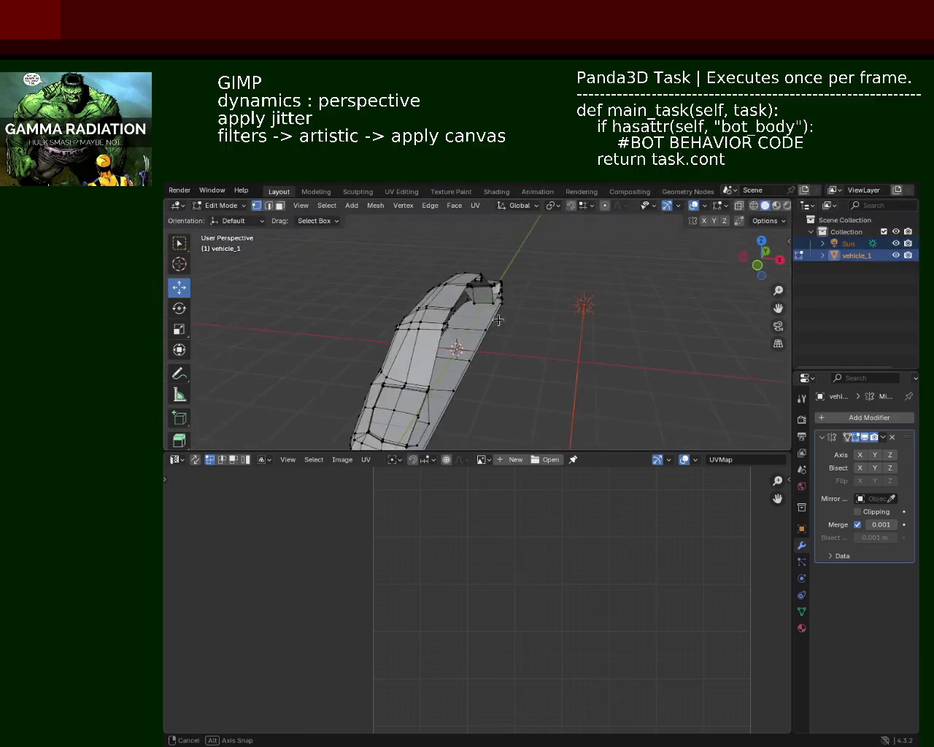
mouse_move(556, 325)
middle_mouse_down()
mouse_move(537, 293)
mouse_move(455, 311)
mouse_move(528, 366)
mouse_move(491, 325)
mouse_move(459, 329)
mouse_move(490, 347)
mouse_move(515, 325)
mouse_move(488, 341)
mouse_move(510, 350)
mouse_move(477, 331)
mouse_move(552, 432)
mouse_move(456, 347)
mouse_move(481, 350)
mouse_move(544, 327)
middle_mouse_up()
scroll(537, 293, "up", 5)
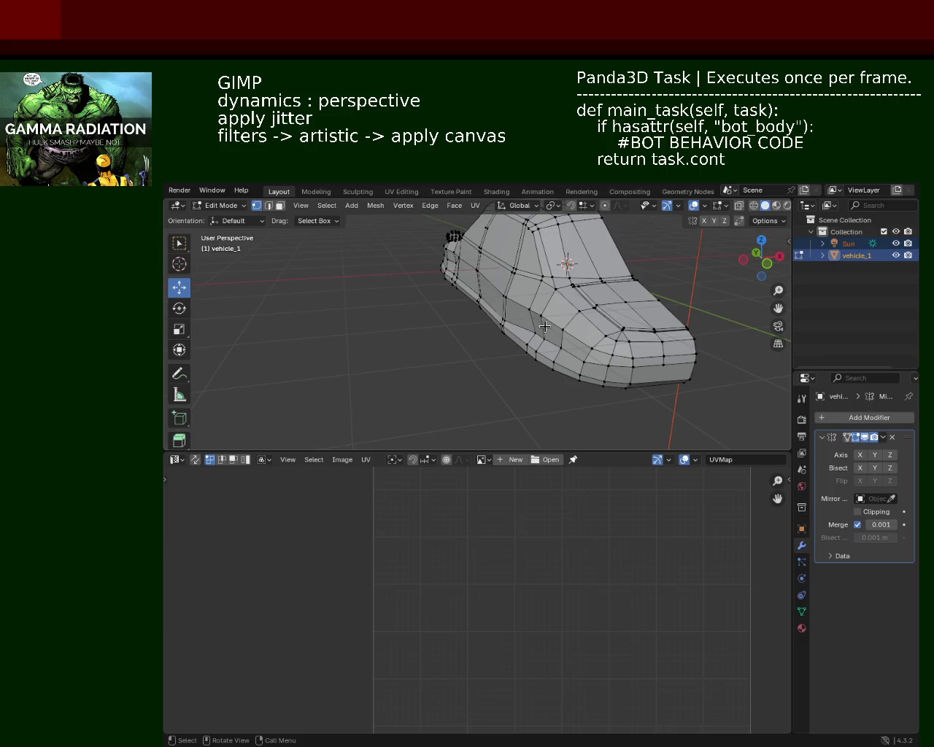
scroll(544, 327, "up", 3)
mouse_move(544, 327)
middle_mouse_down()
mouse_move(540, 304)
mouse_move(550, 299)
mouse_move(604, 307)
mouse_move(622, 299)
mouse_move(635, 314)
mouse_move(626, 327)
mouse_move(527, 328)
mouse_move(469, 340)
mouse_move(572, 337)
middle_mouse_up()
scroll(613, 303, "down", 3)
scroll(635, 314, "up", 3)
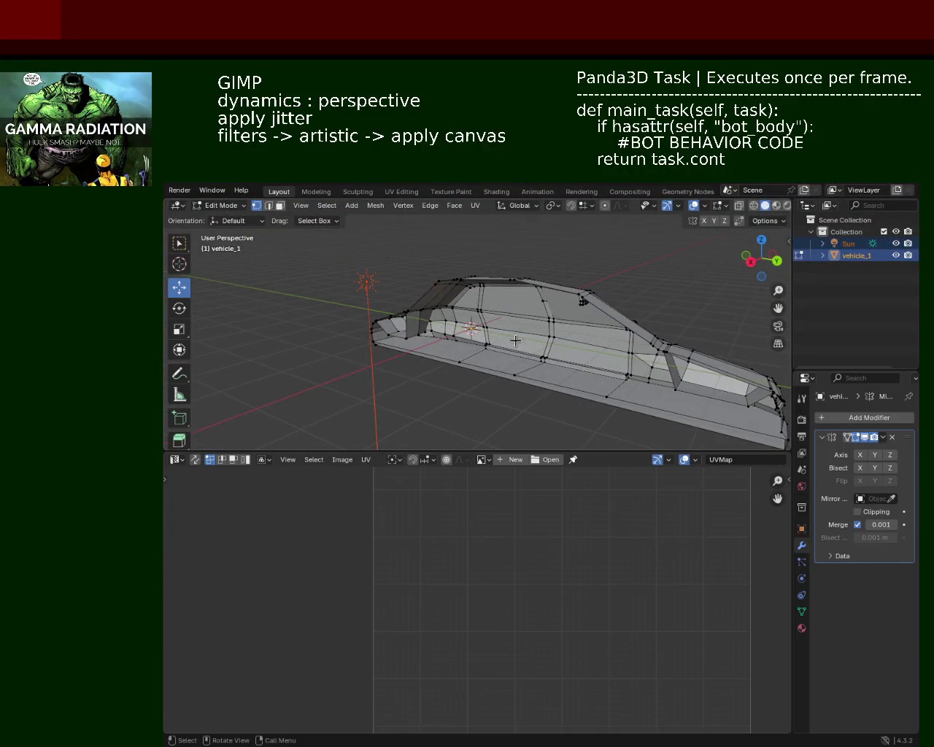
middle_click_drag(515, 341, 533, 325)
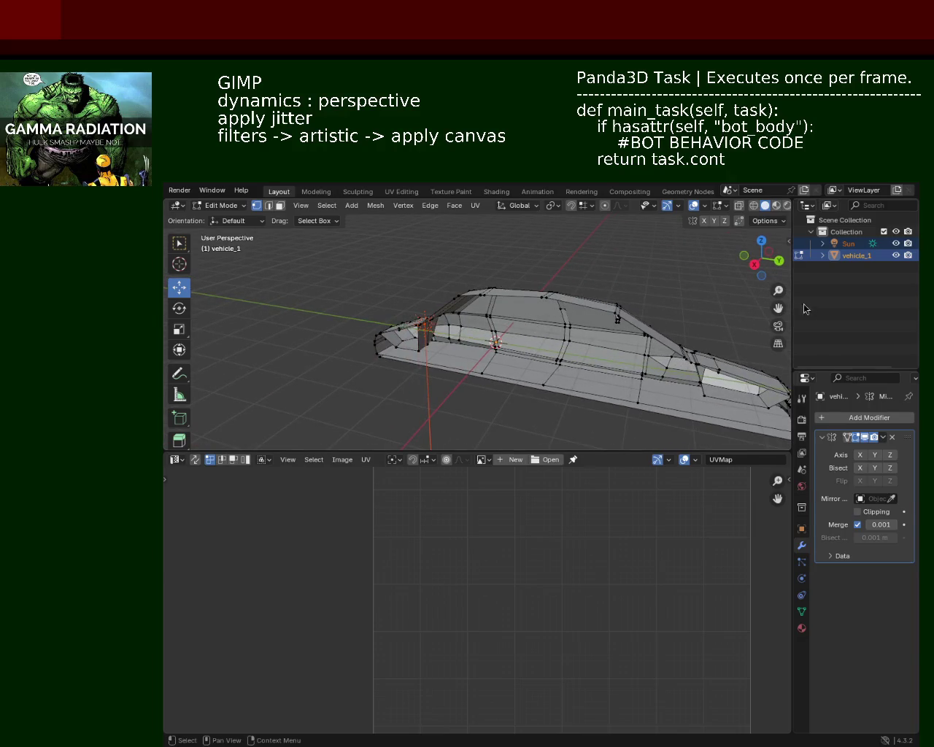
Deselect the Sun and vehicle_1 objects, review the car's side, and save vehicle_1.blend.
left_click(842, 286)
mouse_move(598, 364)
middle_mouse_down()
mouse_move(547, 368)
mouse_move(559, 329)
mouse_move(501, 350)
middle_mouse_up()
scroll(559, 329, "up", 2)
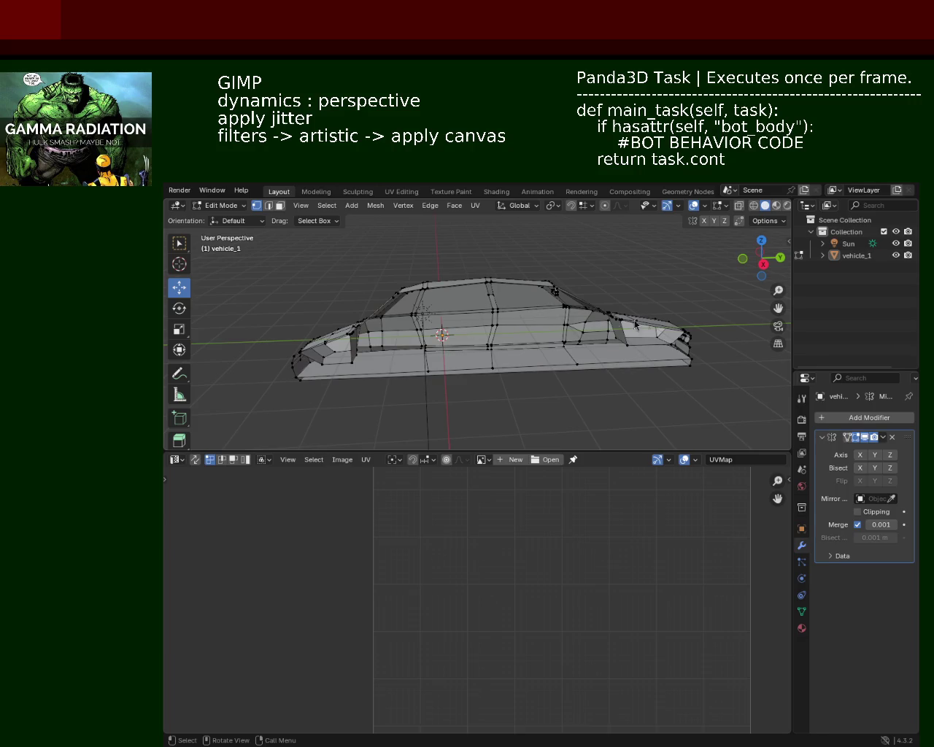
mouse_move(509, 368)
middle_mouse_down()
mouse_move(576, 350)
mouse_move(412, 376)
middle_mouse_up()
mouse_move(410, 375)
middle_mouse_down()
mouse_move(421, 367)
mouse_move(550, 360)
mouse_move(557, 371)
mouse_move(404, 371)
mouse_move(507, 375)
mouse_move(488, 358)
mouse_move(371, 367)
mouse_move(370, 390)
mouse_move(452, 431)
mouse_move(571, 378)
mouse_move(416, 384)
mouse_move(428, 365)
middle_mouse_up()
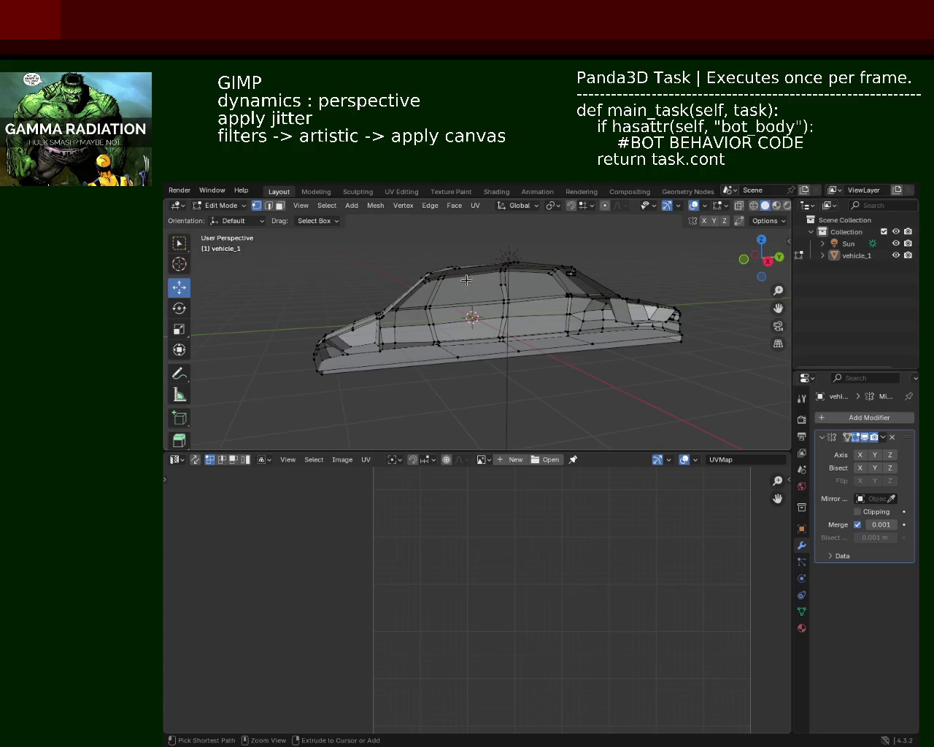
key("ctrl+s")
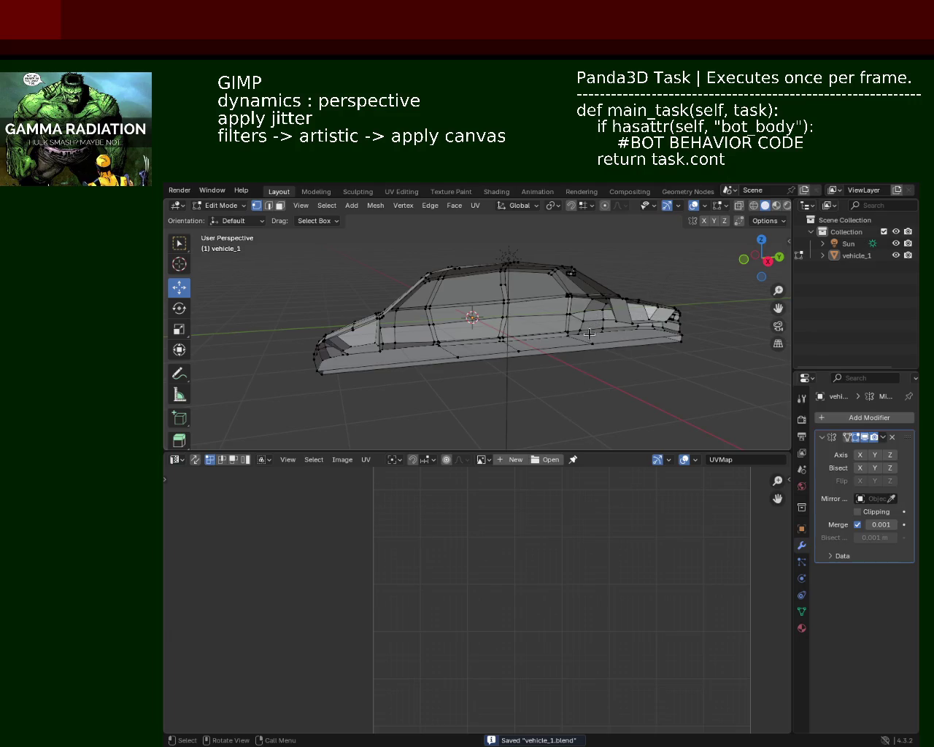
mouse_move(588, 334)
middle_mouse_down()
mouse_move(513, 355)
mouse_move(452, 336)
mouse_move(457, 423)
mouse_move(244, 333)
mouse_move(607, 329)
middle_mouse_up()
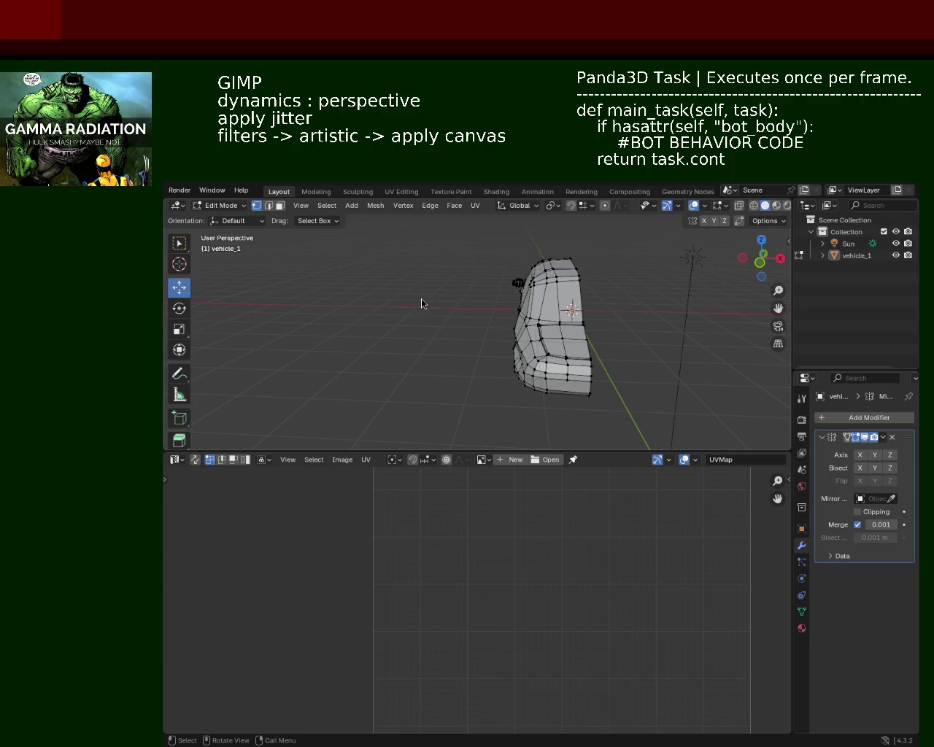
mouse_move(574, 302)
middle_mouse_down()
mouse_move(455, 318)
mouse_move(463, 294)
mouse_move(645, 315)
mouse_move(389, 311)
middle_mouse_up()
scroll(455, 318, "up", 3)
scroll(456, 317, "up", 2)
scroll(645, 315, "down", 3)
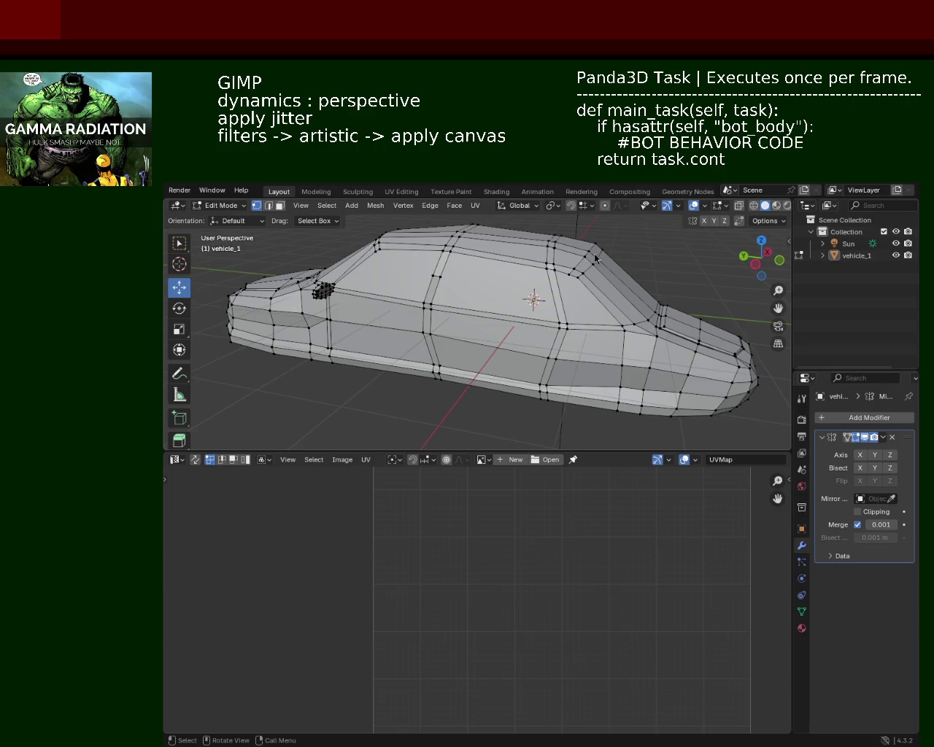
Zoom in side-on and tilt the view toward the car's lower door panels.
middle_click_drag(601, 274, 531, 307)
scroll(539, 321, "up", 1)
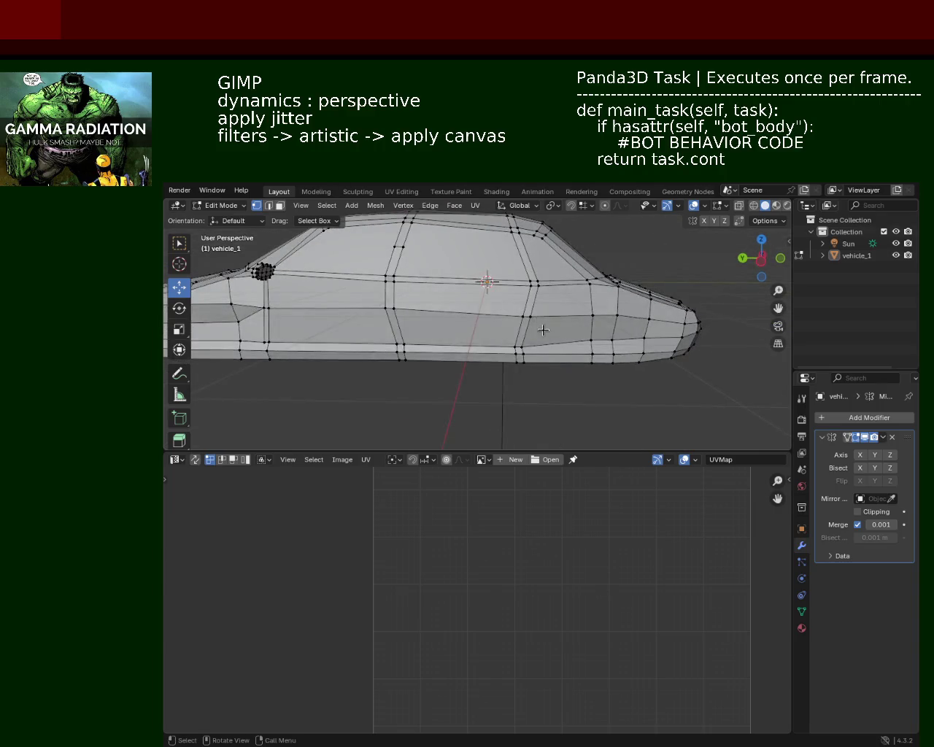
scroll(565, 361, "up", 2)
scroll(552, 323, "up", 2)
scroll(574, 323, "up", 1)
middle_click_drag(574, 323, 589, 338)
Slide a lower sill vertex along the car's length along Y.
left_click(577, 336)
left_click_drag(543, 344, 549, 348)
mouse_move(550, 347)
middle_mouse_down("ctrl")
mouse_move(607, 327)
mouse_move(577, 350)
middle_mouse_up("ctrl")
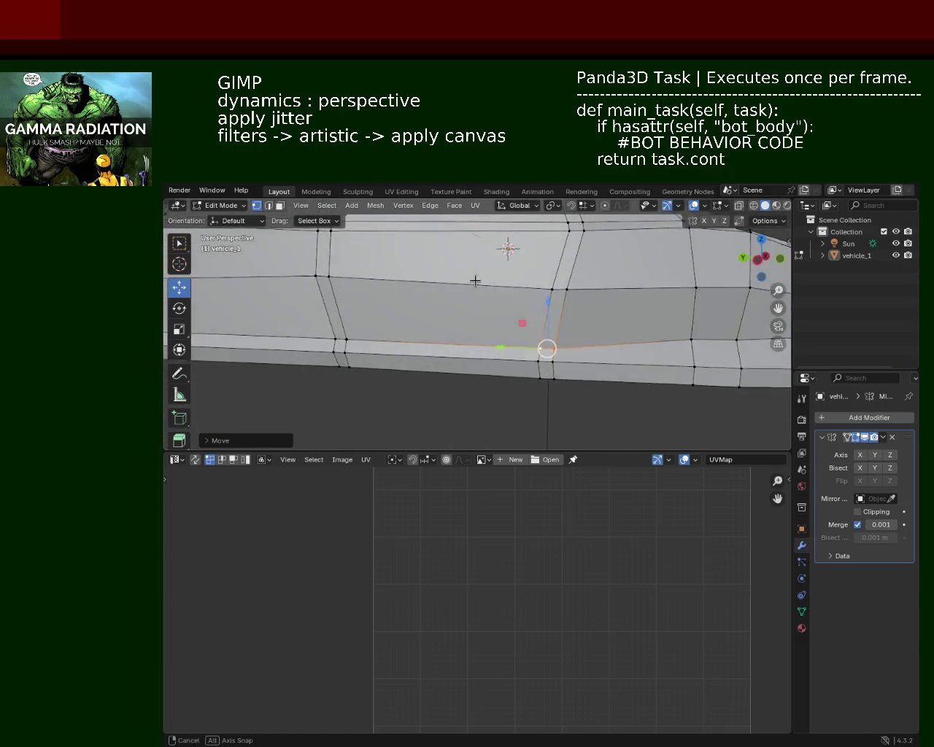
left_click_drag(503, 347, 515, 353)
left_click(515, 353)
Pick further vertices along the sill while viewing the car from several angles.
mouse_move(515, 353)
middle_mouse_down()
mouse_move(397, 292)
mouse_move(533, 282)
middle_mouse_up()
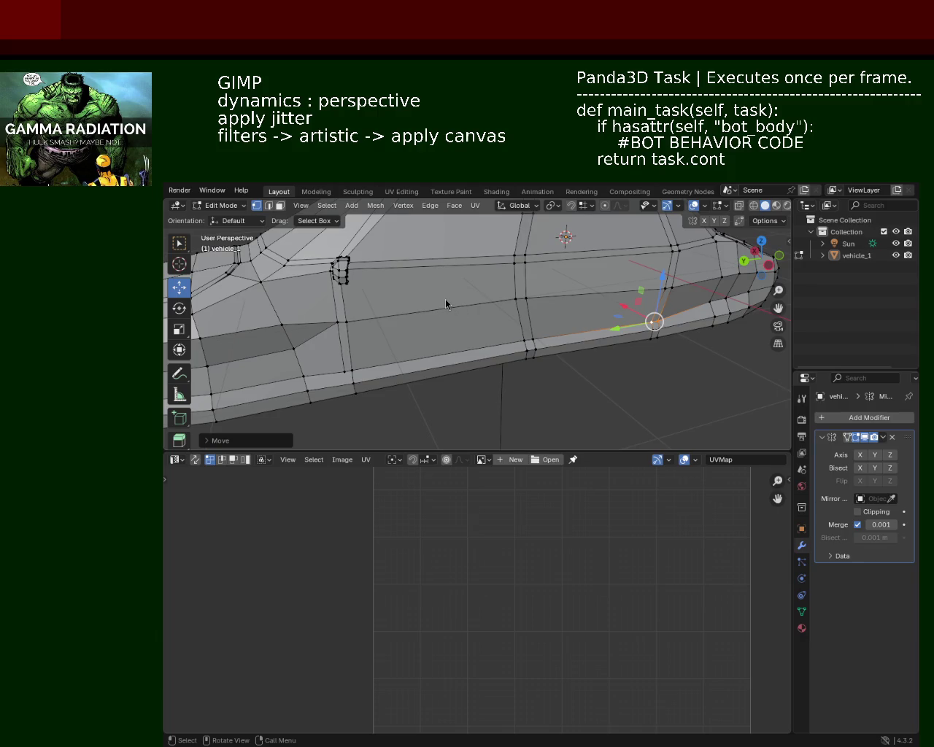
mouse_move(462, 302)
middle_mouse_down()
mouse_move(279, 347)
mouse_move(533, 289)
mouse_move(537, 337)
middle_mouse_up()
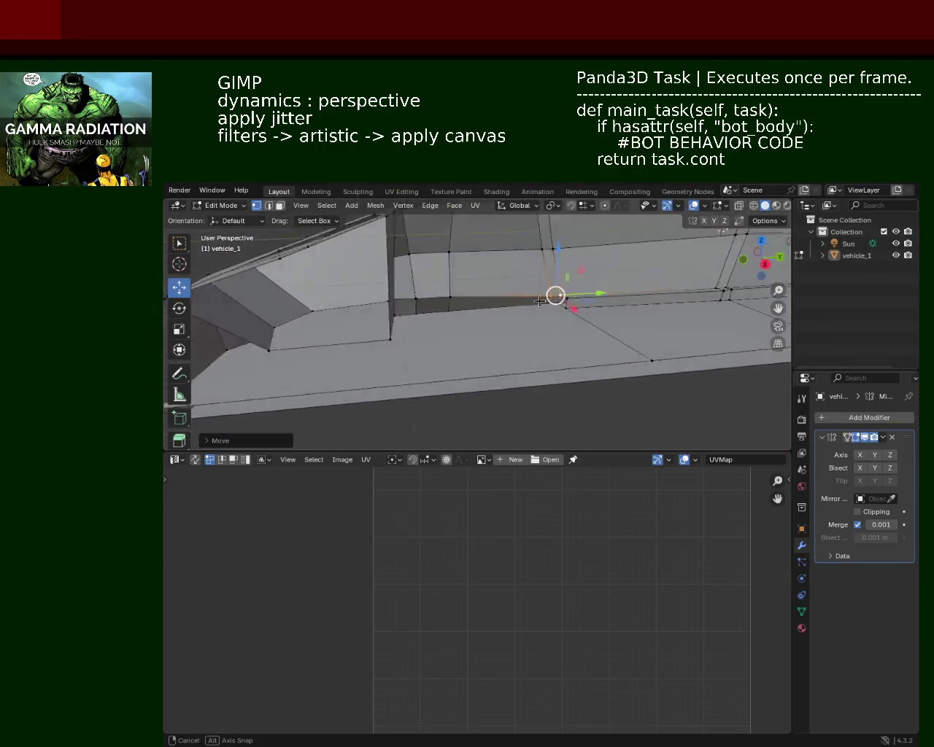
left_click(542, 315)
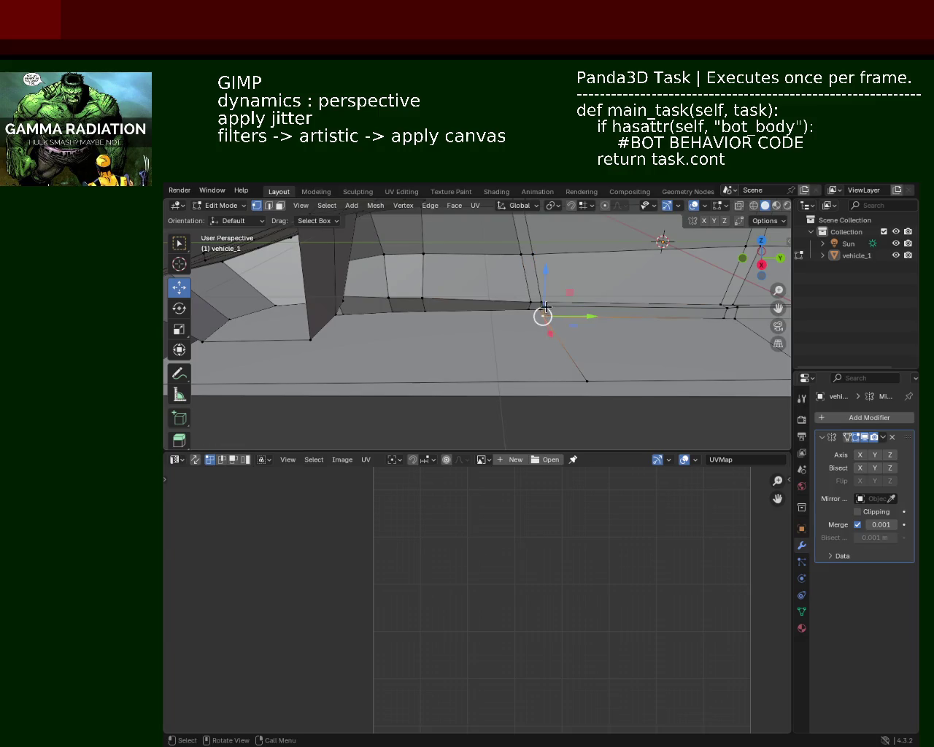
left_click(400, 306)
scroll(428, 310, "down", 5)
mouse_move(428, 310)
middle_mouse_down()
mouse_move(627, 337)
mouse_move(394, 312)
middle_mouse_up()
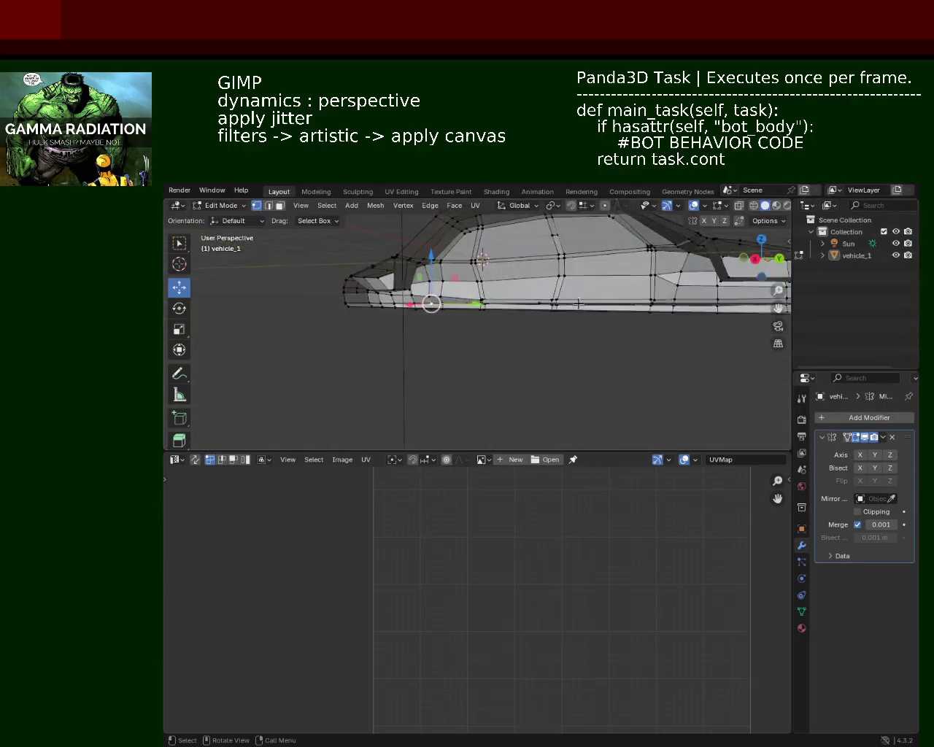
middle_click_drag(398, 306, 438, 318)
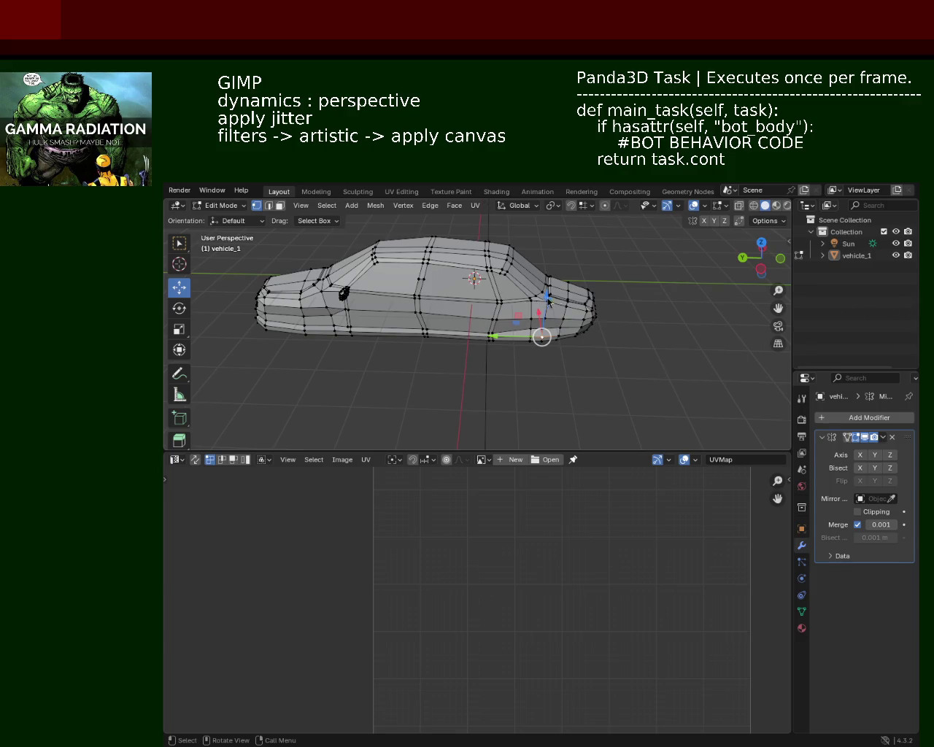
mouse_move(630, 306)
middle_mouse_down()
mouse_move(554, 321)
mouse_move(484, 255)
middle_mouse_up()
scroll(537, 304, "up", 5)
middle_click_drag(503, 318, 499, 270)
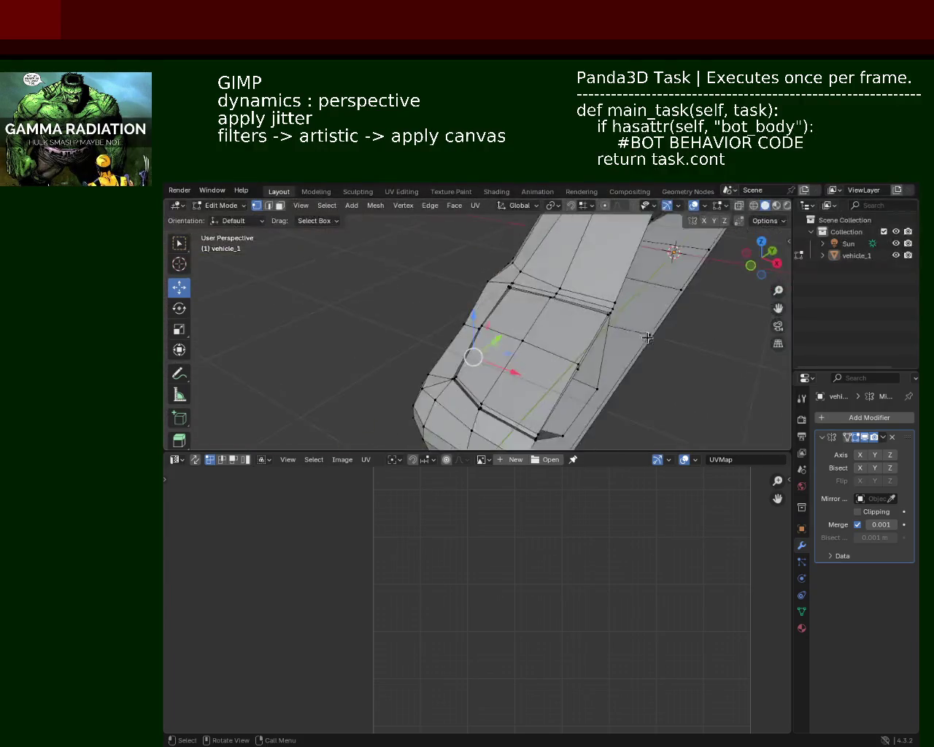
Slide the lower side vertex 0.1043 m along Y and save vehicle_1.blend.
middle_click_drag(500, 271, 473, 300)
scroll(473, 300, "down", 3)
mouse_move(562, 319)
middle_mouse_down()
mouse_move(512, 322)
mouse_move(528, 335)
middle_mouse_up()
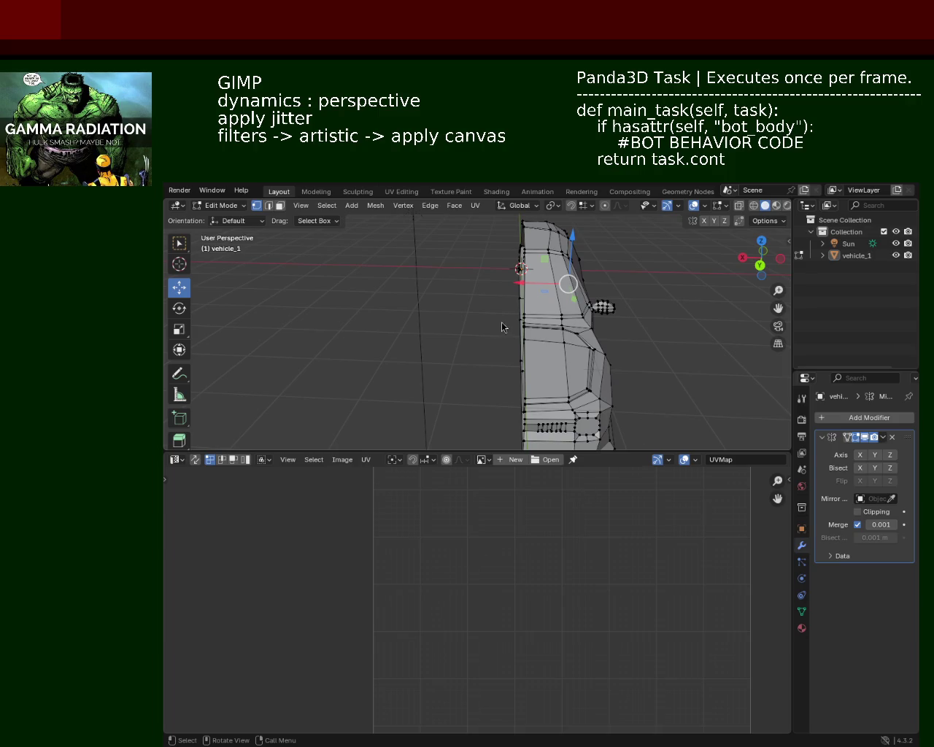
mouse_move(645, 302)
middle_mouse_down()
mouse_move(318, 306)
mouse_move(250, 344)
mouse_move(438, 298)
mouse_move(462, 324)
mouse_move(511, 307)
mouse_move(599, 308)
mouse_move(583, 350)
mouse_move(591, 377)
middle_mouse_up()
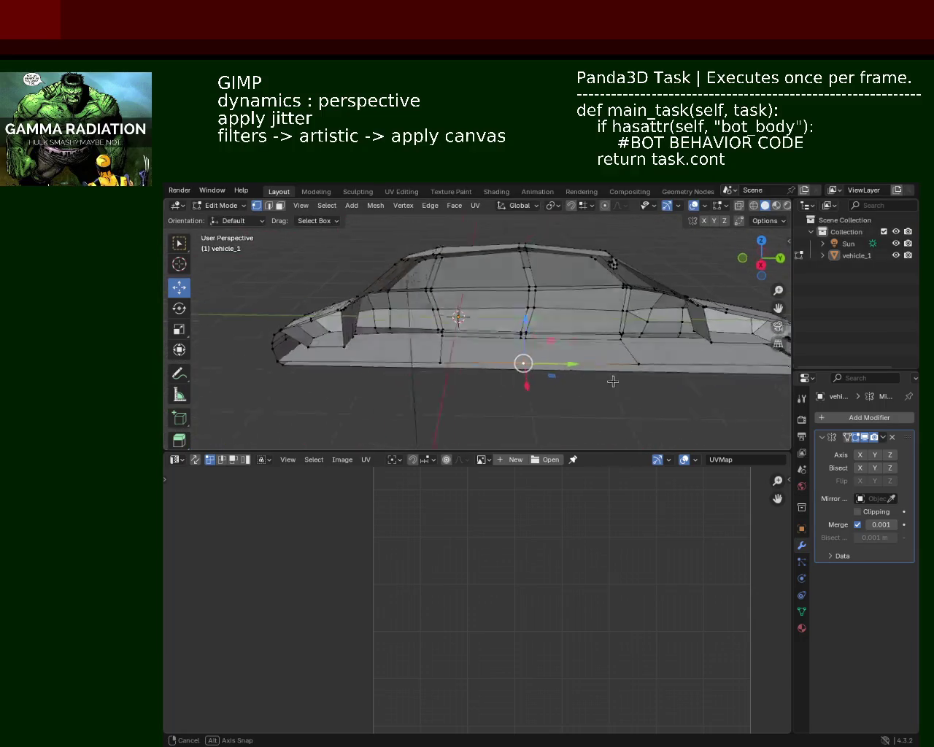
mouse_move(572, 363)
left_mouse_down()
mouse_move(580, 362)
mouse_move(464, 360)
left_mouse_up()
mouse_move(463, 360)
middle_mouse_down()
mouse_move(496, 299)
mouse_move(579, 322)
mouse_move(596, 302)
middle_mouse_up()
key("ctrl+s")
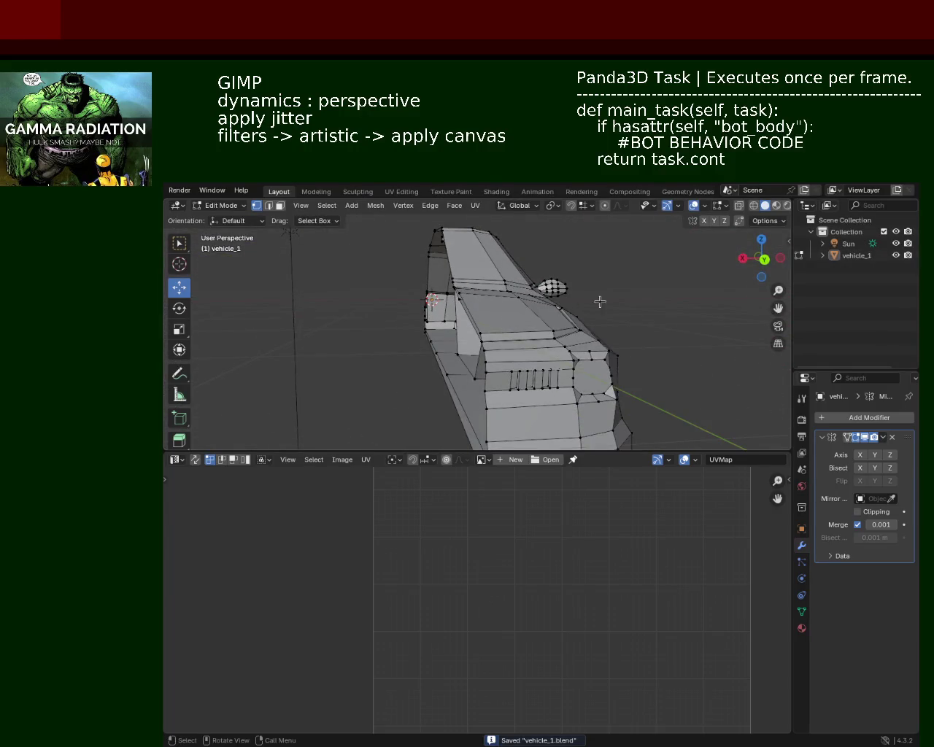
scroll(596, 302, "down", 5)
mouse_move(540, 325)
middle_mouse_down()
mouse_move(358, 323)
mouse_move(380, 298)
mouse_move(376, 326)
middle_mouse_up()
scroll(358, 323, "up", 5)
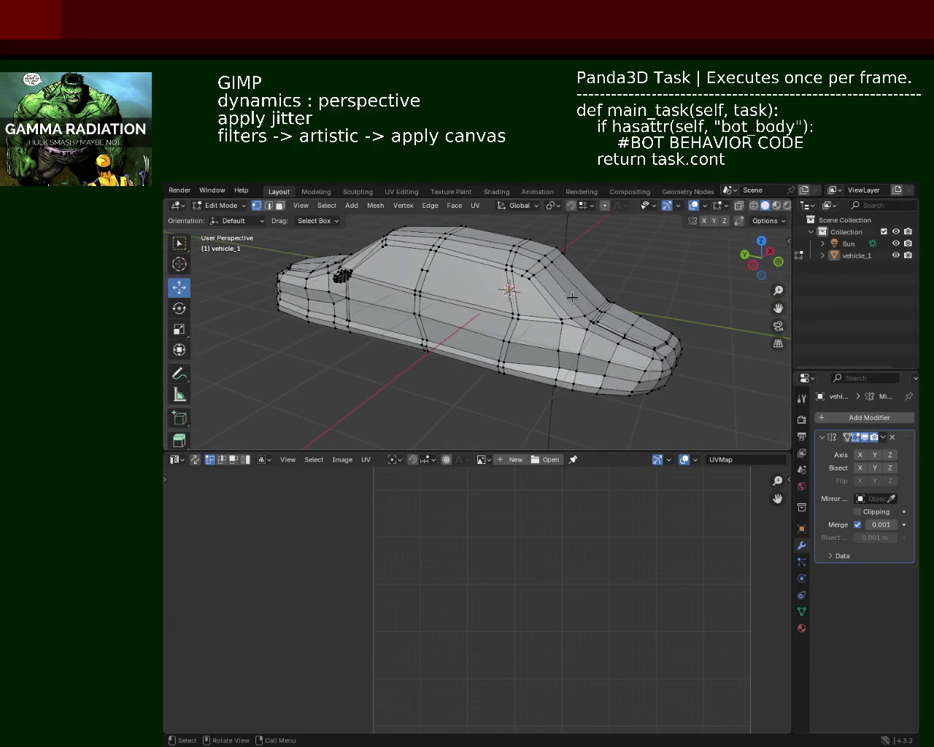
scroll(575, 294, "up", 3)
middle_click_drag(575, 294, 311, 289, "shift")
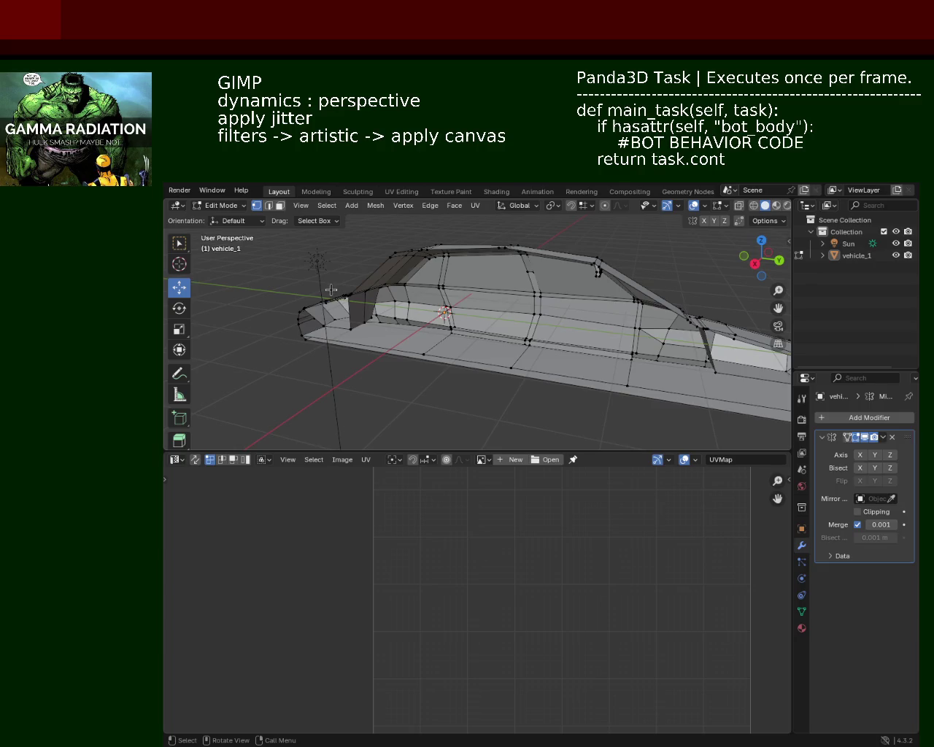
middle_click_drag(331, 290, 381, 312)
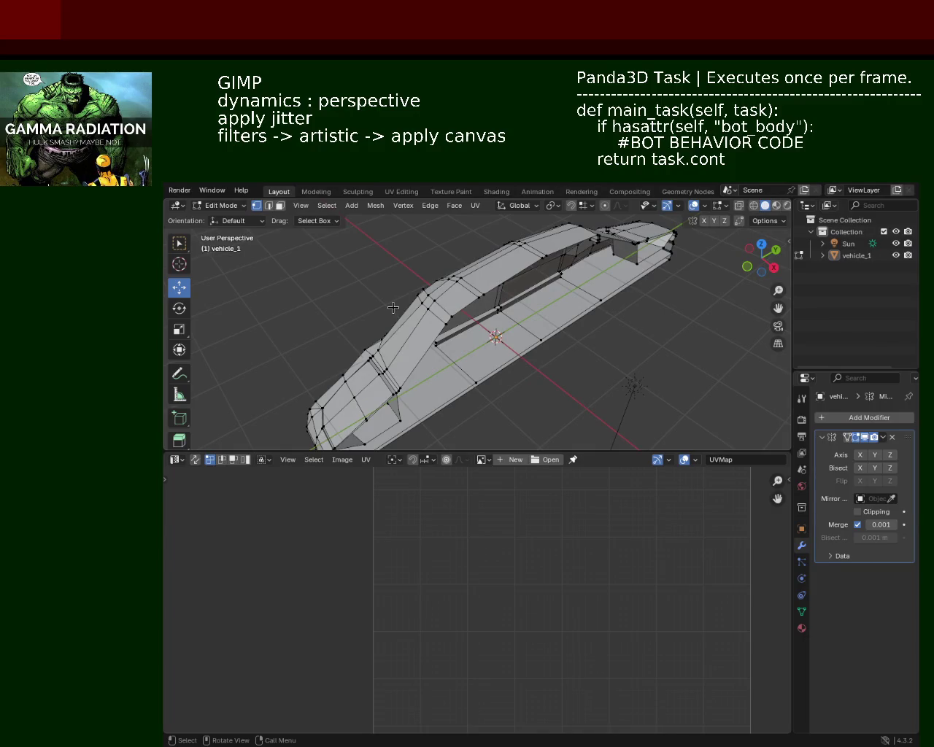
mouse_move(481, 328)
middle_mouse_down()
mouse_move(429, 278)
mouse_move(499, 280)
middle_mouse_up()
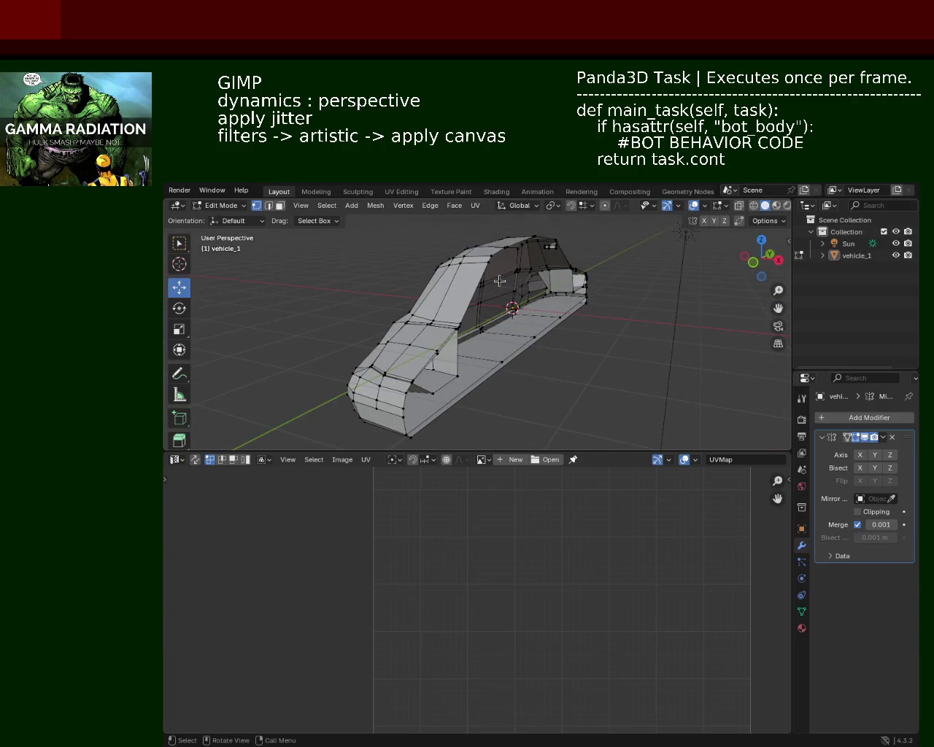
mouse_move(499, 280)
middle_mouse_down()
mouse_move(618, 377)
mouse_move(323, 385)
mouse_move(338, 375)
mouse_move(319, 288)
mouse_move(414, 318)
middle_mouse_up()
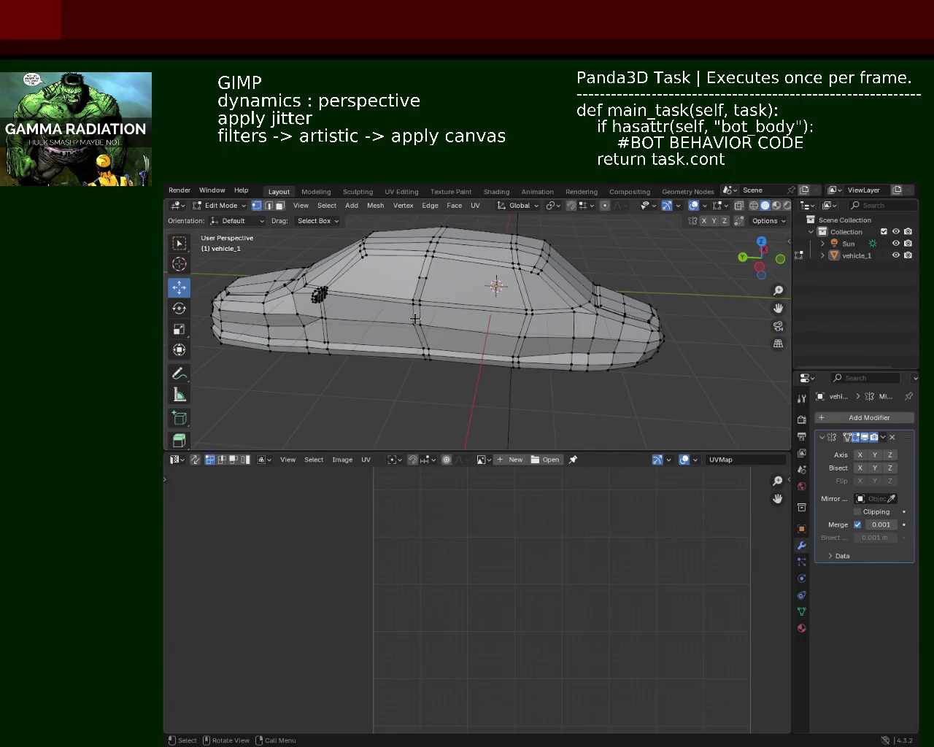
mouse_move(414, 318)
middle_mouse_down()
mouse_move(308, 258)
mouse_move(359, 286)
mouse_move(373, 271)
mouse_move(238, 297)
mouse_move(460, 304)
middle_mouse_up()
key("ctrl+s")
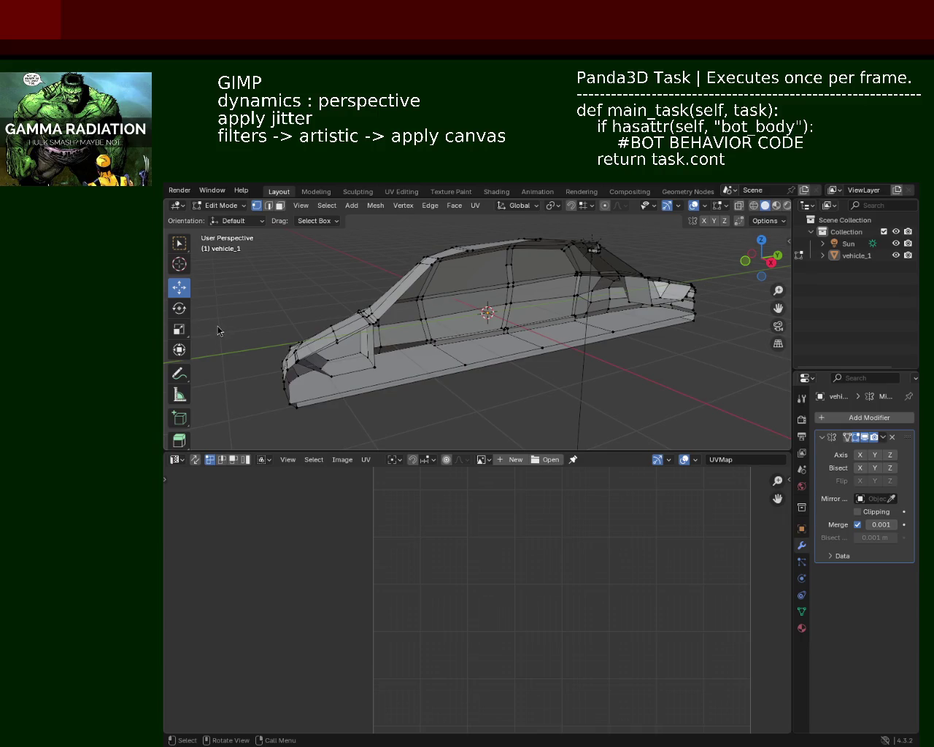
mouse_move(630, 289)
middle_mouse_down()
mouse_move(416, 356)
mouse_move(520, 301)
mouse_move(423, 377)
middle_mouse_up()
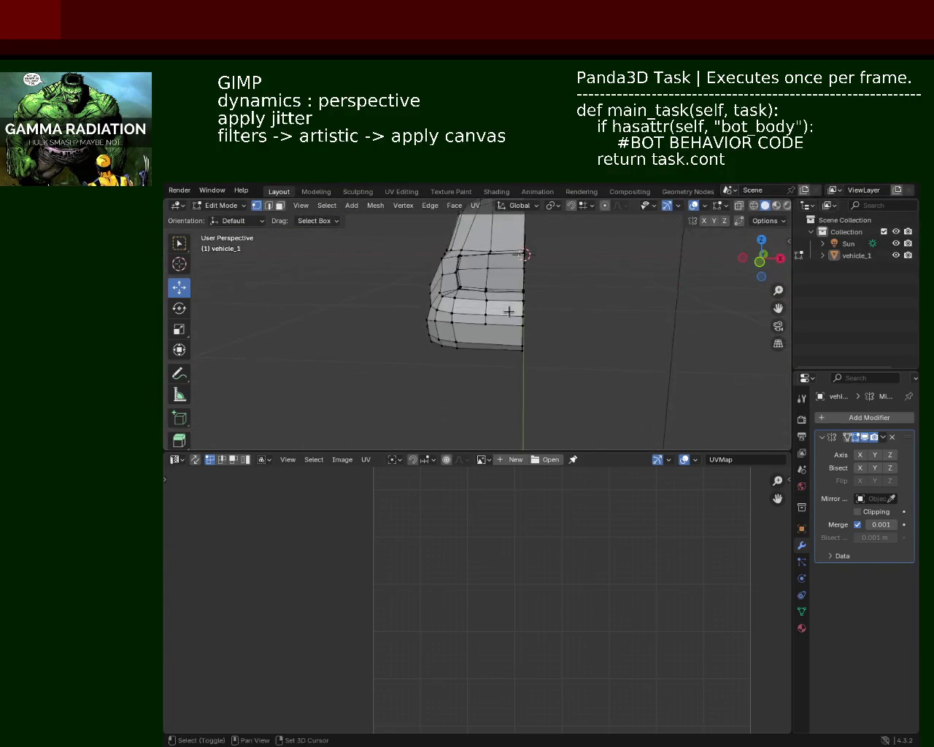
mouse_move(423, 377)
middle_mouse_down()
mouse_move(596, 348)
mouse_move(487, 314)
mouse_move(498, 323)
mouse_move(560, 306)
mouse_move(512, 330)
mouse_move(562, 355)
mouse_move(508, 309)
mouse_move(494, 317)
mouse_move(517, 288)
mouse_move(571, 311)
middle_mouse_up()
Zoom in and raise a side body-line vertex about 0.0445 m along Z.
key("ctrl")
scroll(534, 322, "up", 1)
scroll(534, 323, "up", 1)
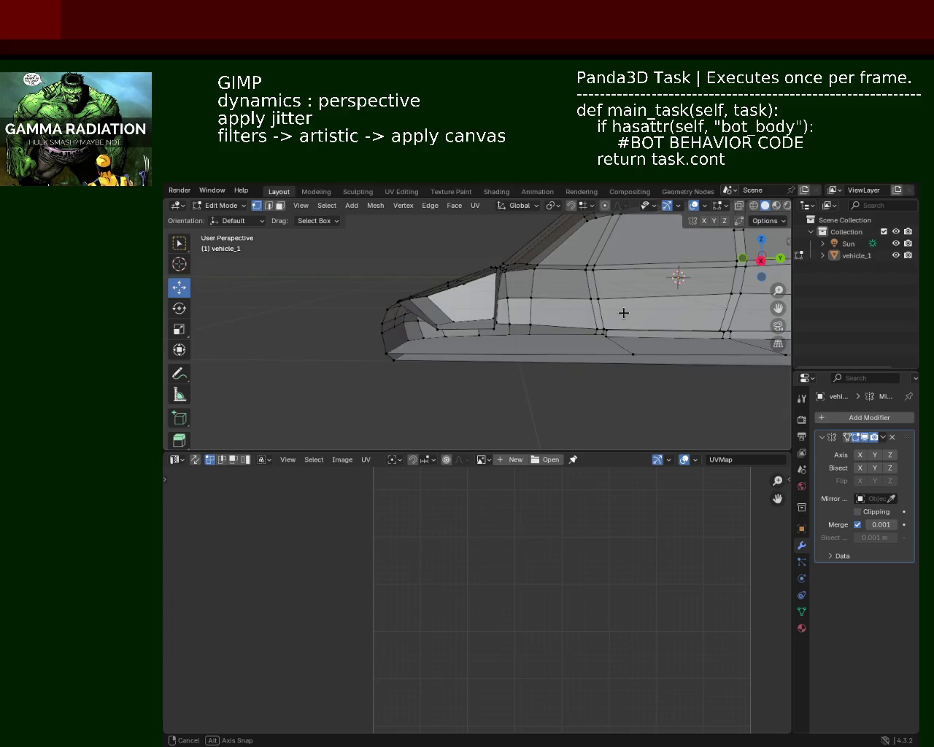
scroll(511, 328, "up", 2)
scroll(481, 343, "up", 2)
scroll(482, 344, "up", 1)
scroll(488, 343, "up", 1)
scroll(499, 343, "up", 1)
left_click(499, 343)
key("g")
key("z")
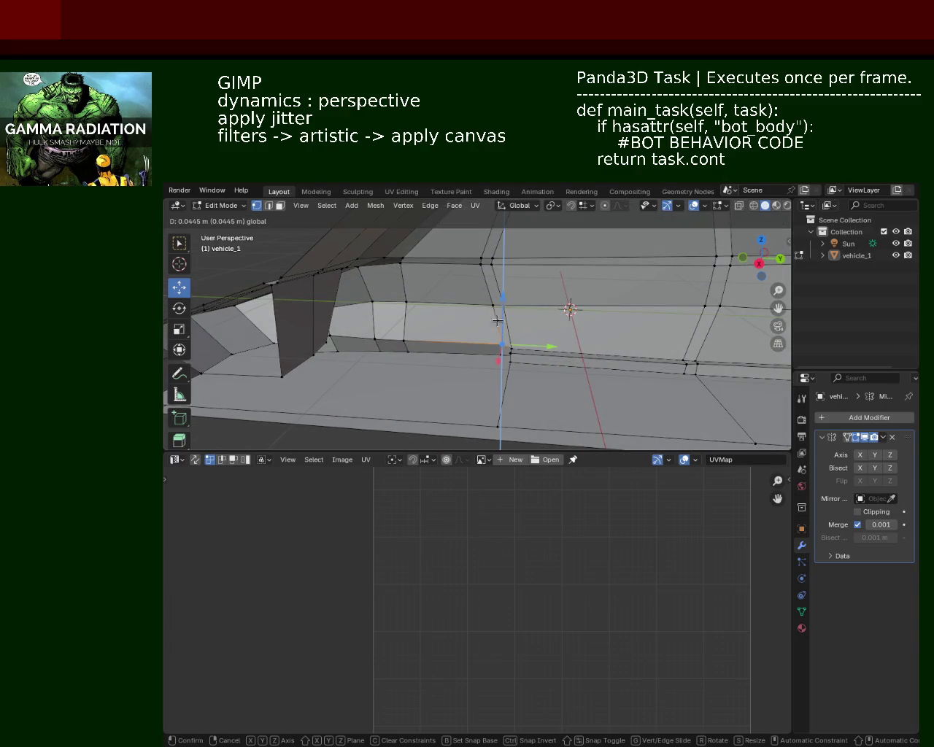
left_click(500, 342)
Select the neighbouring vertices on the body line and inspect them.
mouse_move(467, 343)
middle_mouse_down()
mouse_move(409, 315)
mouse_move(491, 327)
mouse_move(450, 331)
mouse_move(467, 331)
mouse_move(438, 281)
mouse_move(484, 310)
mouse_move(478, 284)
mouse_move(480, 325)
mouse_move(467, 348)
mouse_move(488, 328)
middle_mouse_up()
left_click(488, 328)
left_click(481, 328)
left_click(448, 332, "shift")
scroll(444, 344, "up", 2)
scroll(449, 339, "up", 3)
scroll(453, 336, "up", 1)
mouse_move(486, 312)
middle_mouse_down()
mouse_move(428, 363)
mouse_move(447, 336)
mouse_move(399, 333)
mouse_move(442, 346)
middle_mouse_up()
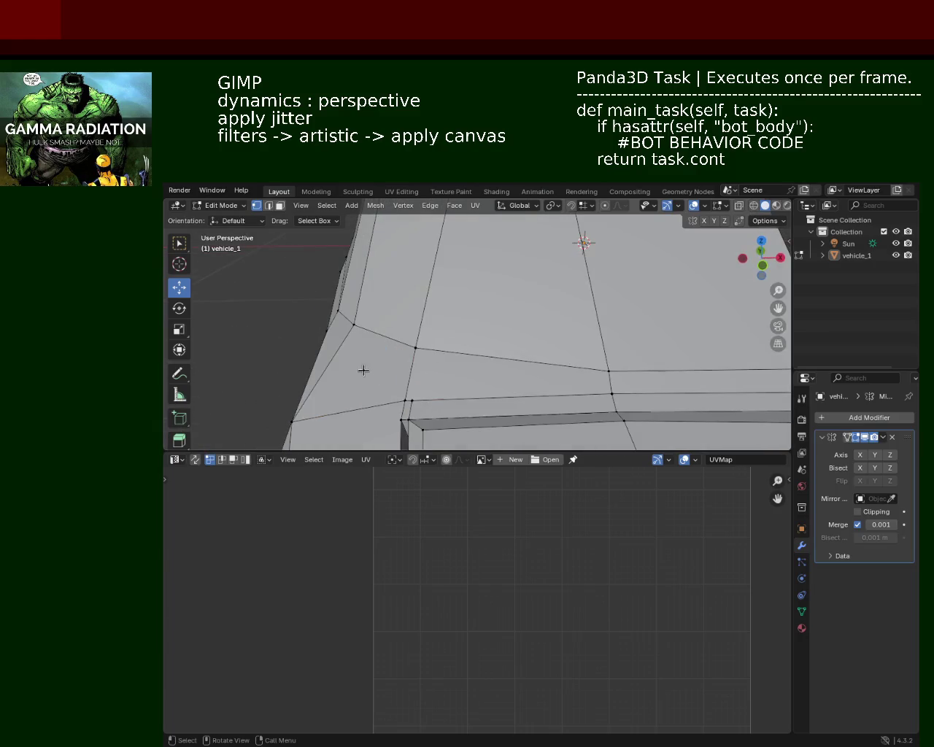
Vertex-slide the panel-junction vertex along its edge with Shift+V.
mouse_move(396, 398)
middle_mouse_down()
mouse_move(448, 327)
mouse_move(423, 283)
mouse_move(469, 321)
mouse_move(438, 347)
middle_mouse_up()
left_click(432, 342)
left_click(525, 326, "shift")
left_click(525, 326)
left_click(483, 332)
key("shift+v")
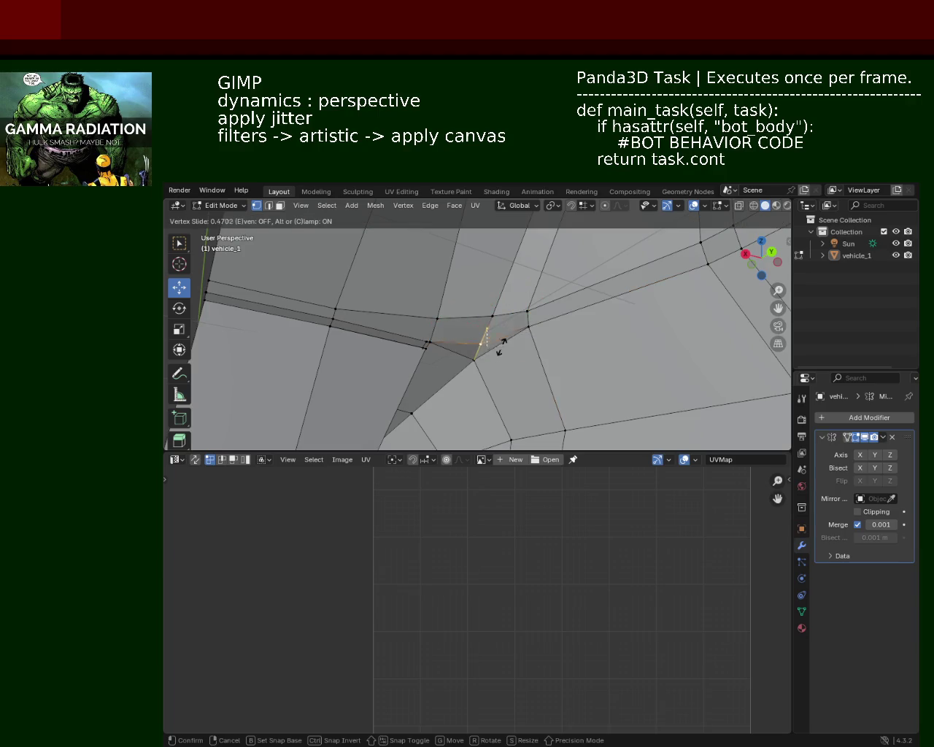
left_click(502, 342)
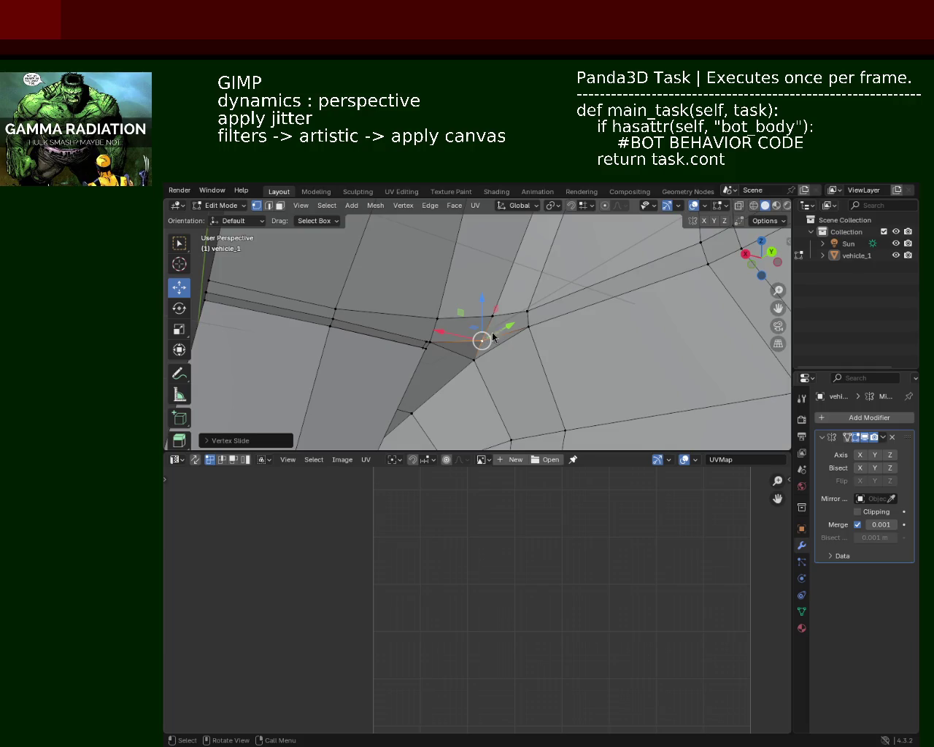
Select the next corner vertex and centre the view on it.
left_click(540, 344)
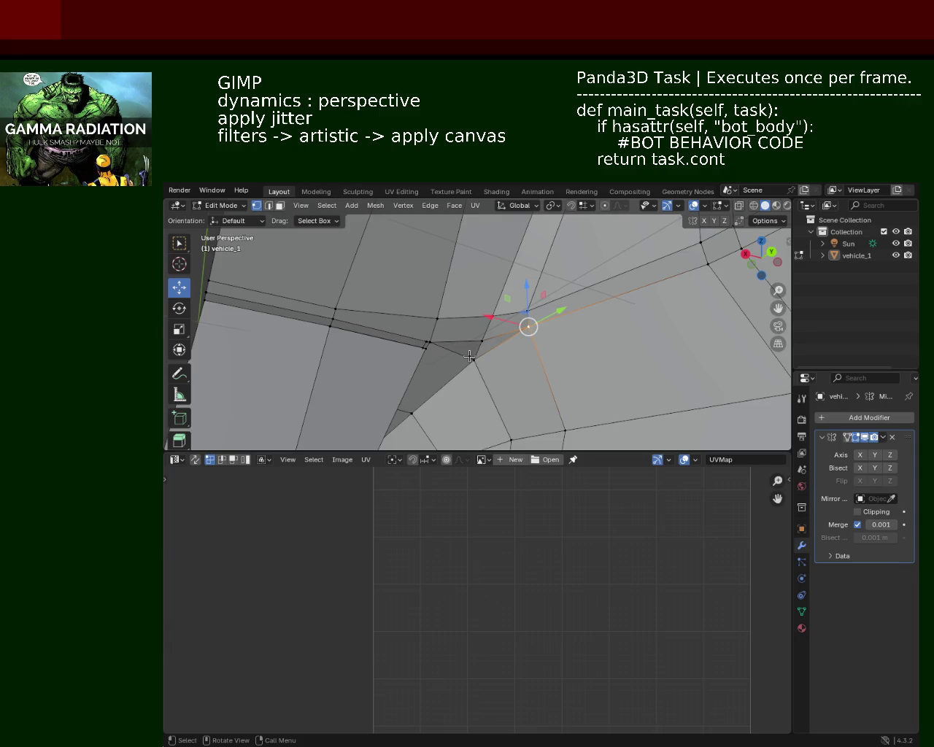
mouse_move(469, 356)
middle_mouse_down()
mouse_move(566, 337)
mouse_move(538, 333)
middle_mouse_up()
mouse_move(492, 291)
middle_mouse_down("shift")
mouse_move(545, 336)
mouse_move(559, 311)
middle_mouse_up("shift")
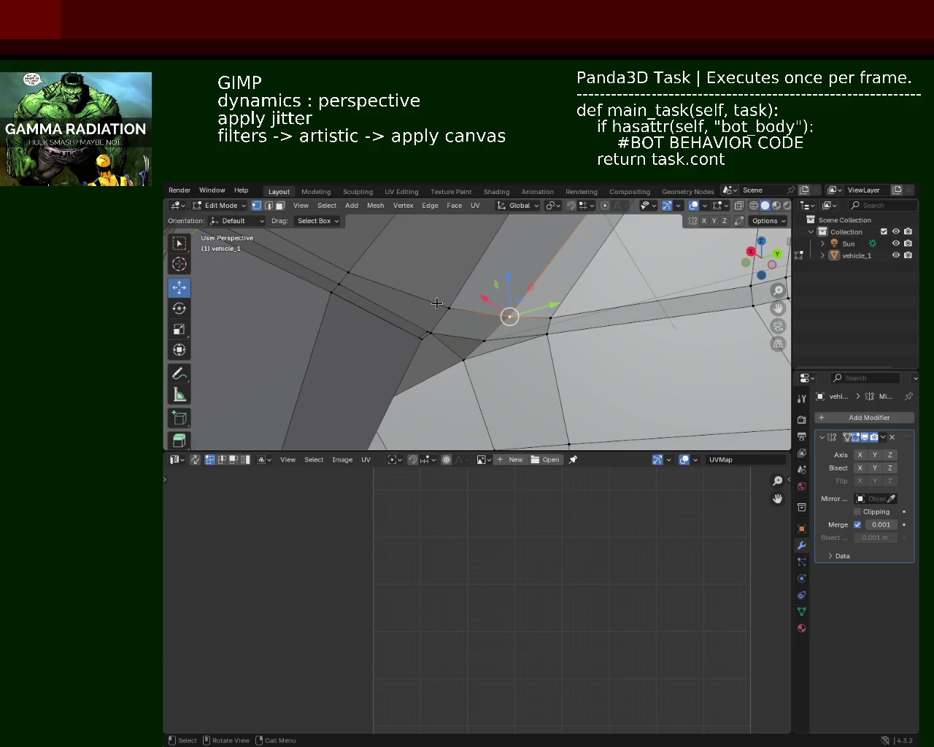
middle_click_drag(451, 314, 466, 343)
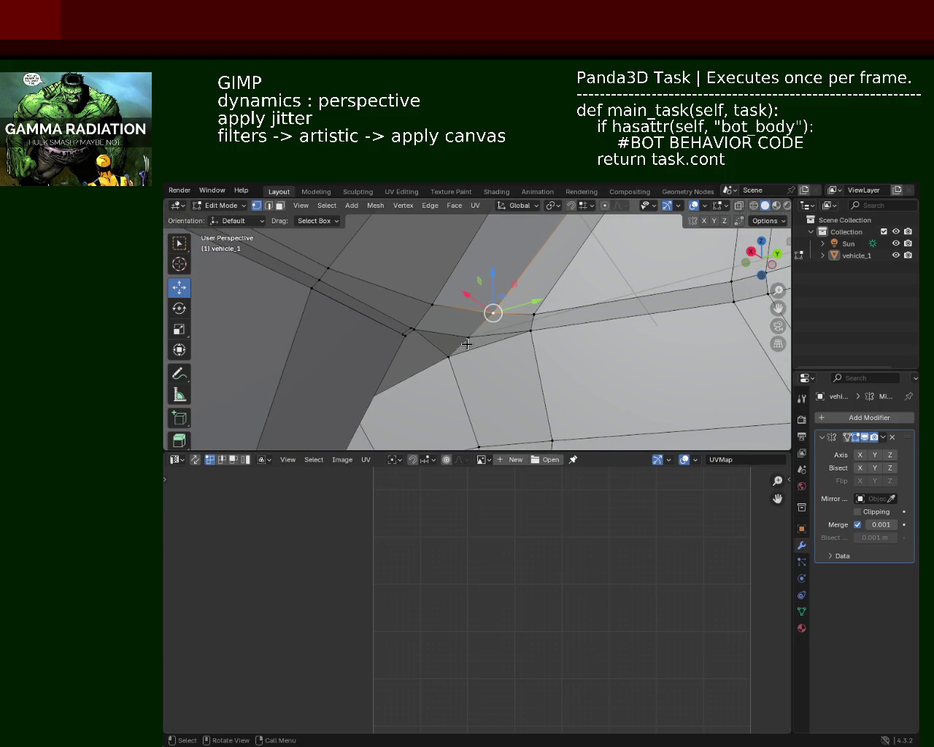
mouse_move(468, 342)
middle_mouse_down("shift")
mouse_move(433, 328)
mouse_move(444, 308)
mouse_move(547, 334)
mouse_move(597, 287)
mouse_move(490, 277)
mouse_move(523, 305)
mouse_move(429, 267)
mouse_move(466, 304)
mouse_move(471, 284)
mouse_move(577, 325)
mouse_move(433, 313)
middle_mouse_up("shift")
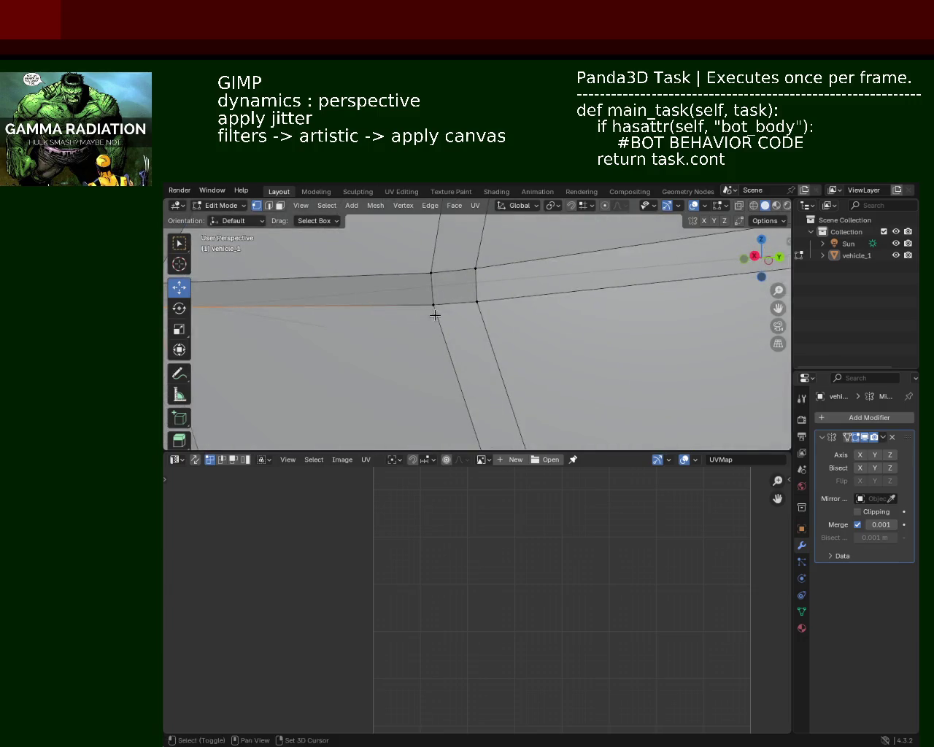
Merge two close vertices at the body panel corner At Center.
left_click(465, 324, "shift")
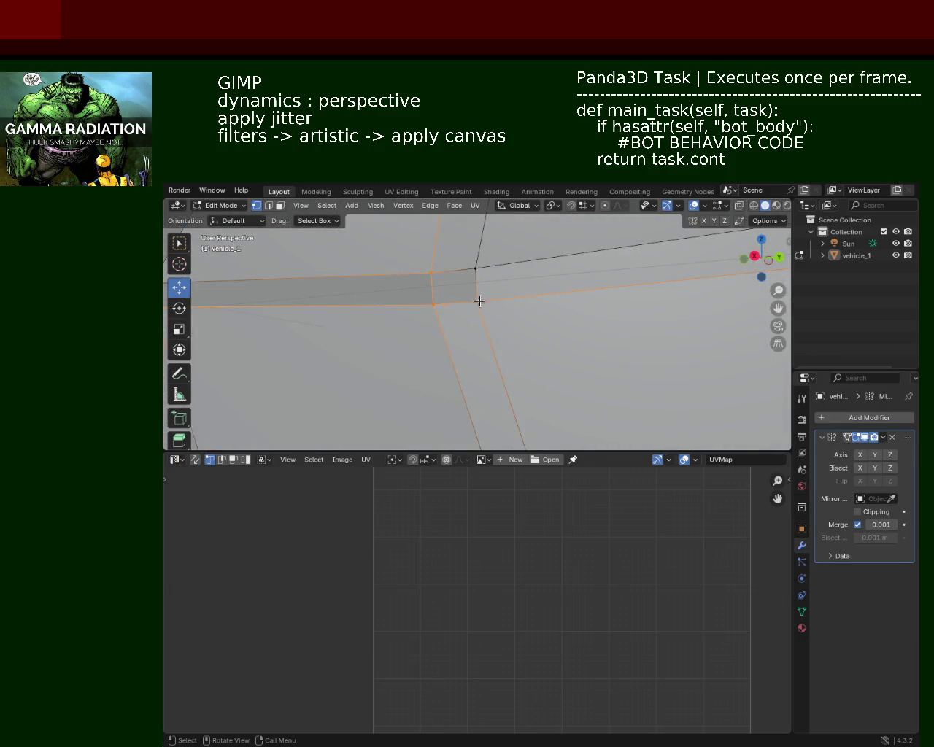
mouse_move(425, 308)
middle_mouse_down()
mouse_move(456, 313)
mouse_move(395, 302)
mouse_move(499, 334)
mouse_move(520, 328)
mouse_move(483, 306)
middle_mouse_up()
left_click_drag(482, 305, 412, 290)
mouse_move(559, 302)
middle_mouse_down()
mouse_move(396, 310)
mouse_move(515, 308)
middle_mouse_up()
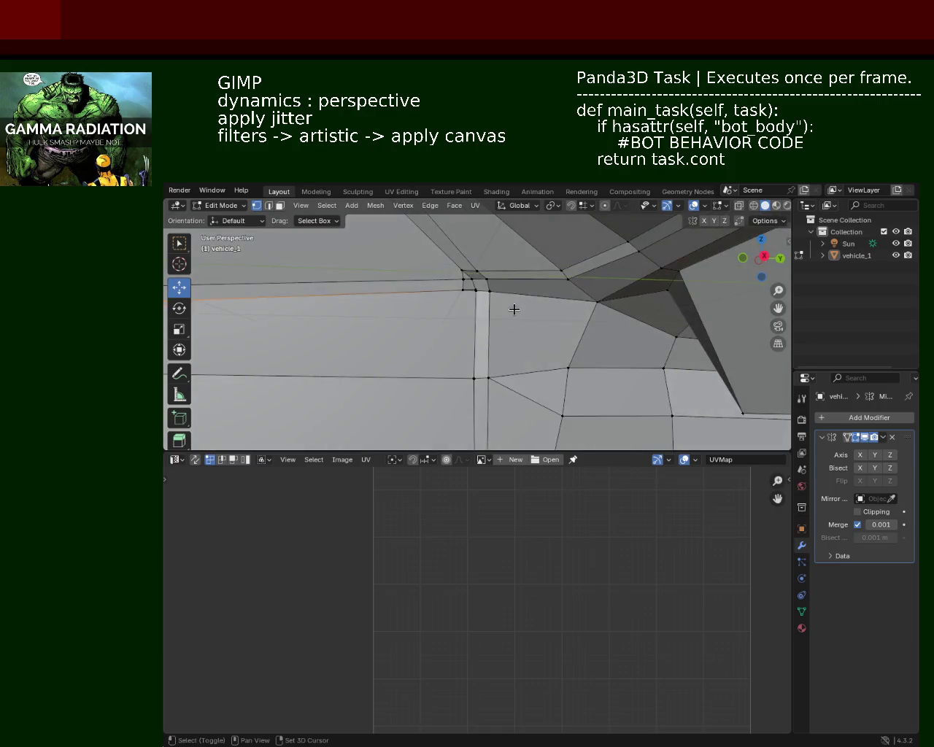
mouse_move(448, 298)
middle_mouse_down()
mouse_move(589, 364)
mouse_move(502, 300)
mouse_move(592, 350)
mouse_move(596, 323)
mouse_move(605, 347)
middle_mouse_up()
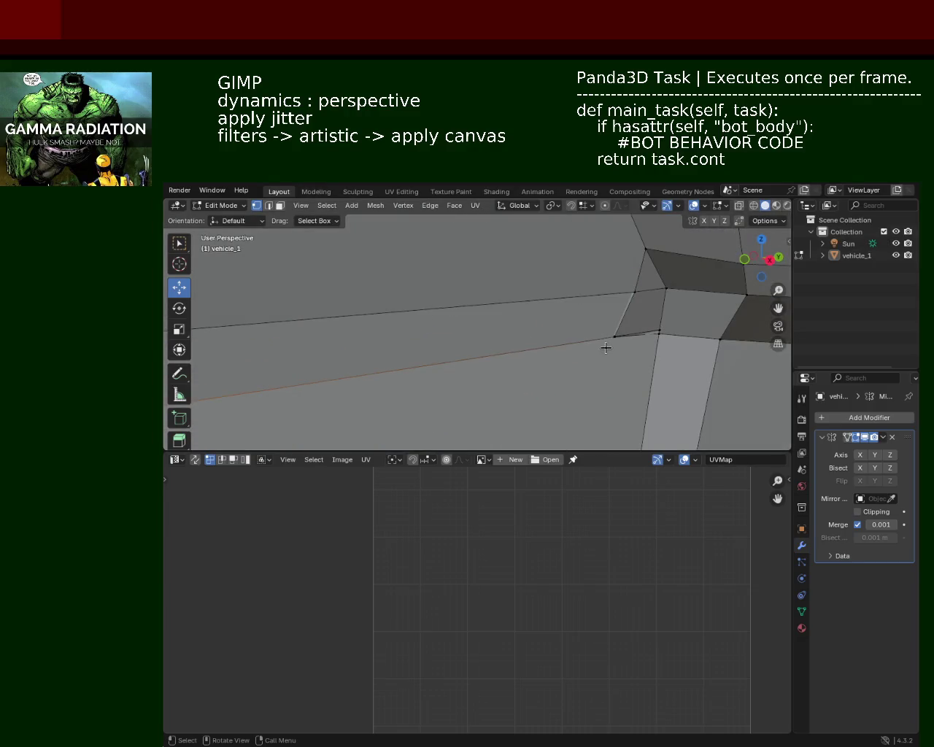
left_click(663, 332)
mouse_move(663, 332)
middle_mouse_down()
mouse_move(732, 302)
mouse_move(610, 291)
mouse_move(609, 282)
mouse_move(606, 294)
mouse_move(530, 321)
mouse_move(396, 271)
mouse_move(500, 296)
mouse_move(333, 323)
mouse_move(495, 249)
middle_mouse_up()
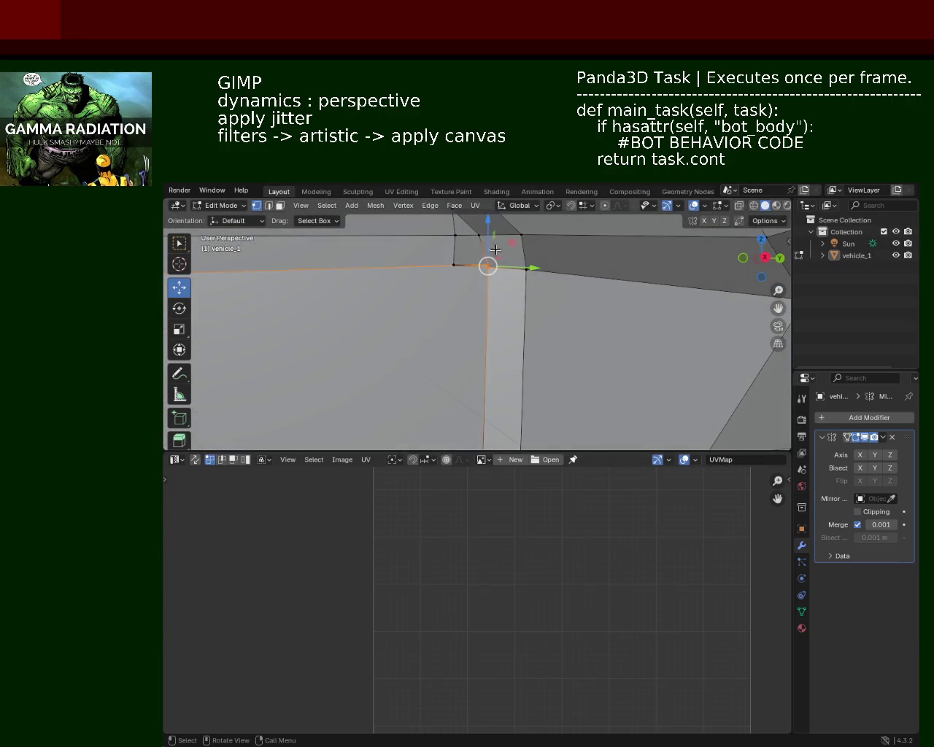
left_click(469, 327)
left_click(488, 265)
key("m")
left_click(506, 275)
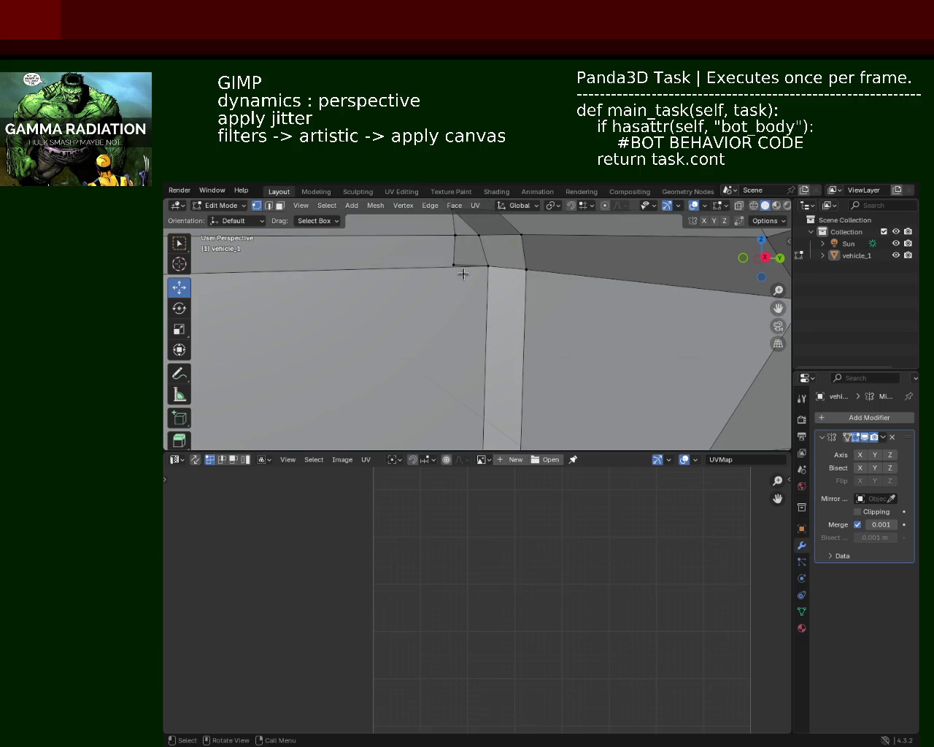
Lift the left corner vertex about 0.023 m along Z.
middle_click_drag(467, 271, 521, 285)
left_click(589, 298)
middle_click_drag(589, 299, 538, 307)
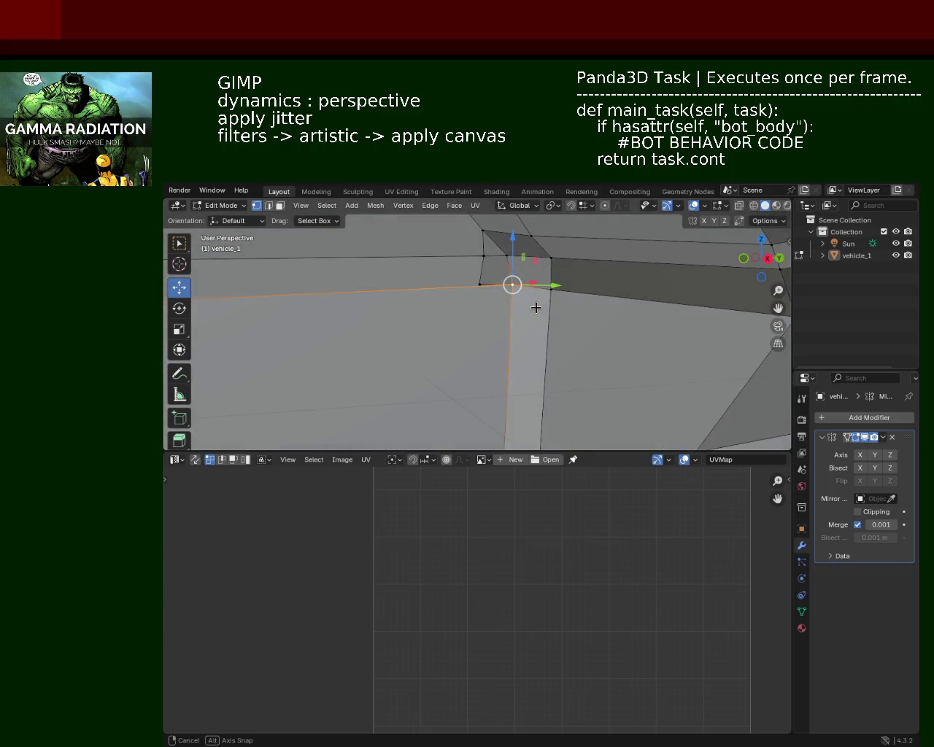
left_click(506, 269)
left_click(523, 283)
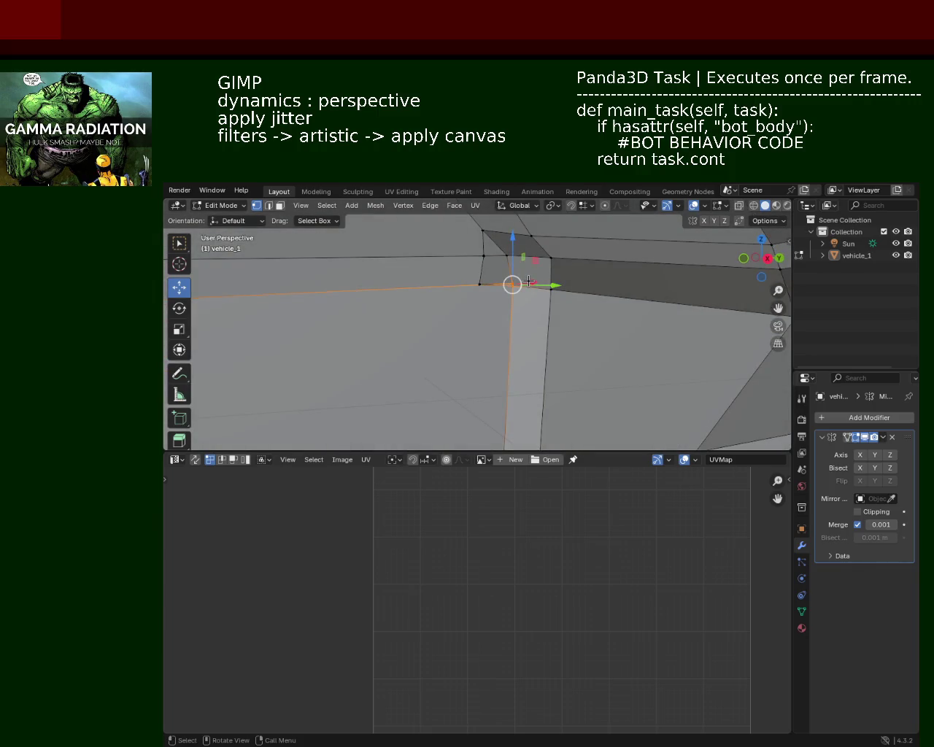
left_click(479, 284)
key("g")
key("z")
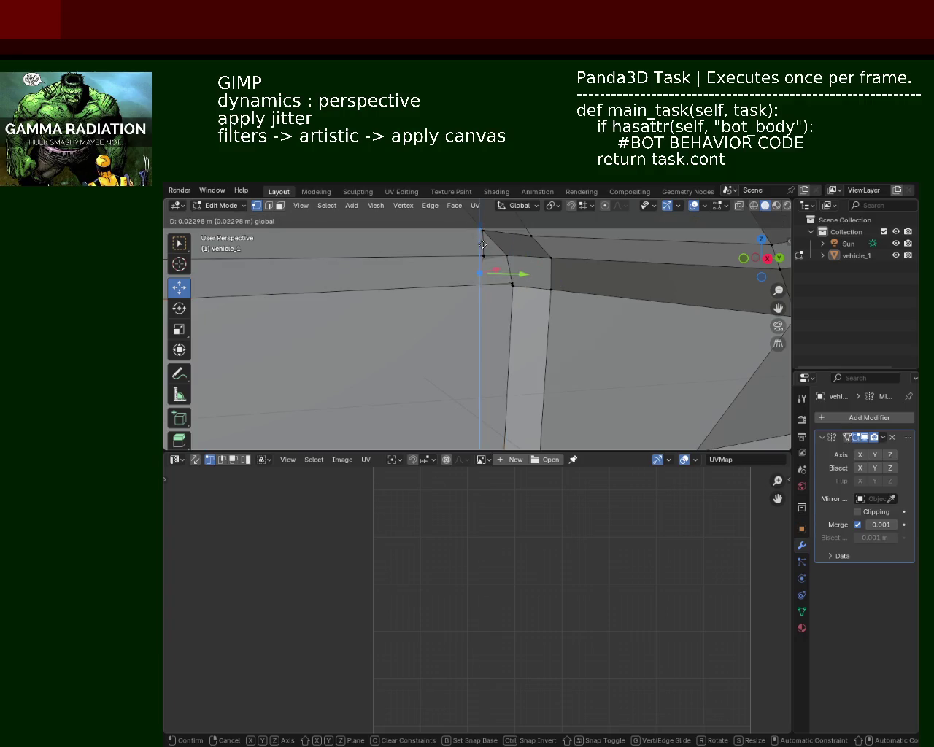
left_click(481, 257)
Move the corner vertex along Y, then merge two corner vertices At Center.
scroll(480, 257, "down", 3)
mouse_move(480, 257)
middle_mouse_down()
mouse_move(500, 312)
mouse_move(503, 296)
middle_mouse_up()
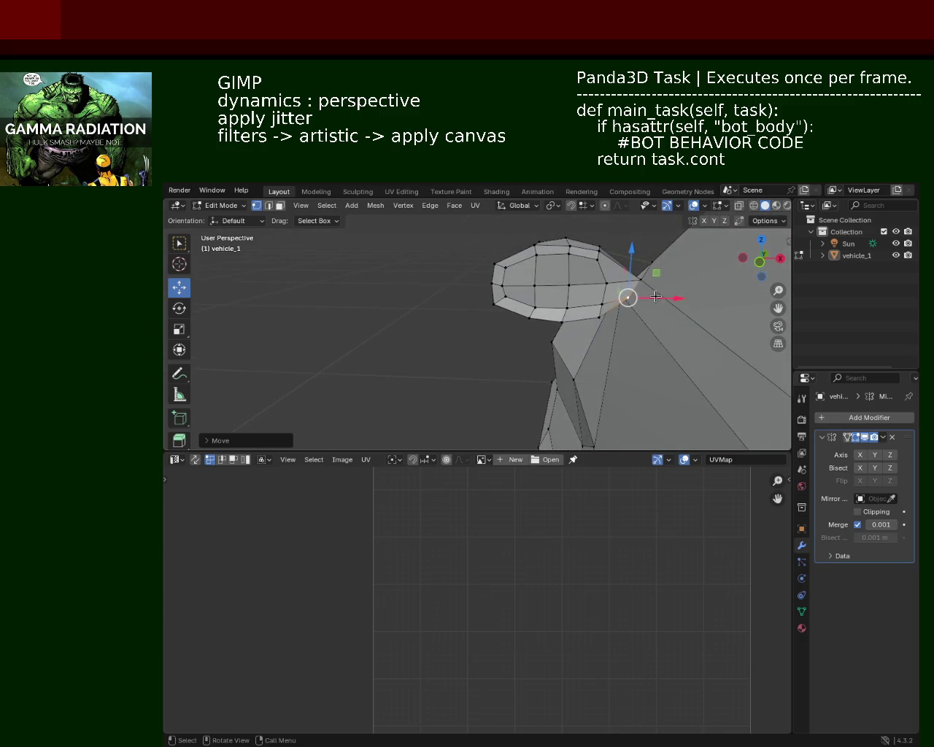
scroll(656, 297, "up", 5)
middle_click_drag(573, 297, 551, 286)
key("g")
key("y")
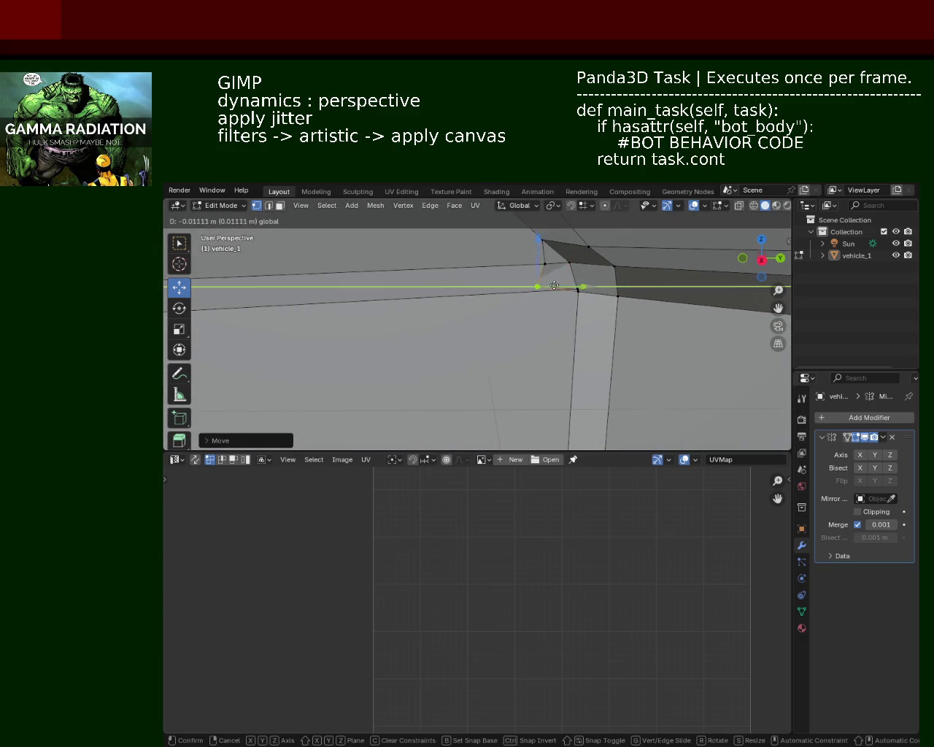
left_click(550, 286)
left_click(577, 289)
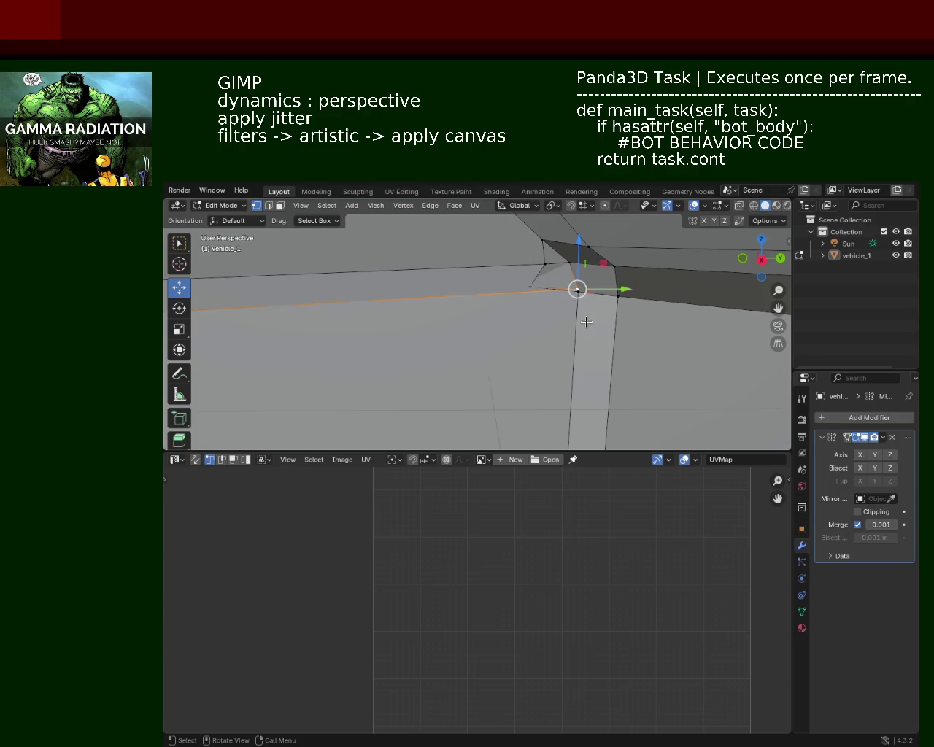
left_click(576, 290, "shift")
key("m")
left_click(575, 287)
Subdivide the long body edge and slide its new vertex toward the corner.
middle_click_drag(589, 304, 511, 286)
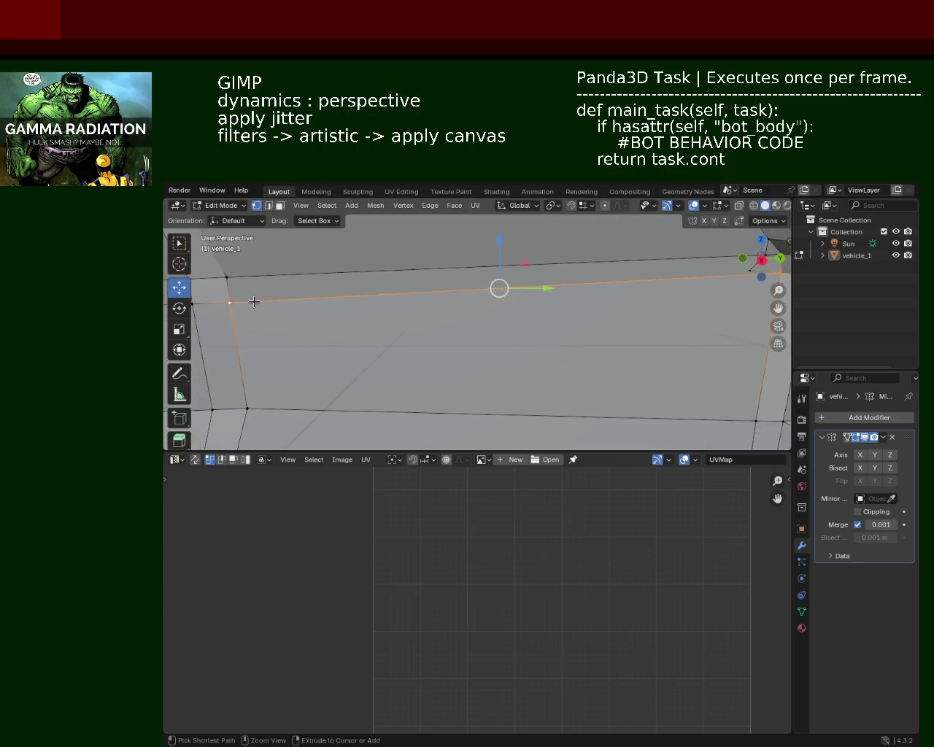
mouse_move(450, 299)
middle_mouse_down("shift")
mouse_move(389, 294)
mouse_move(666, 301)
middle_mouse_up("shift")
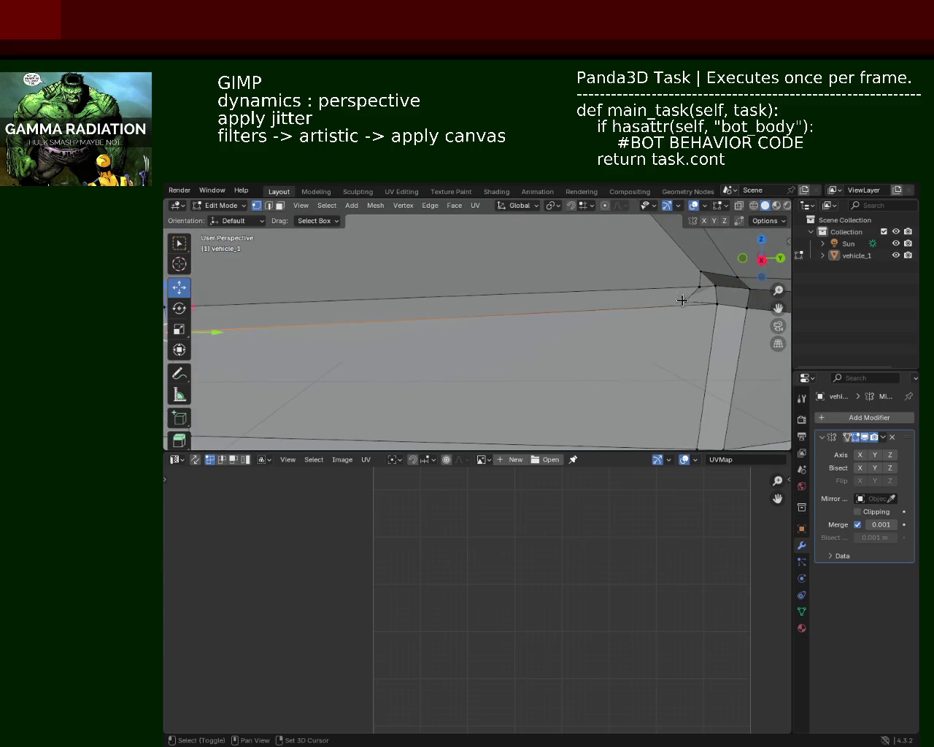
key("ctrl+e")
left_click(646, 359)
left_click(437, 318)
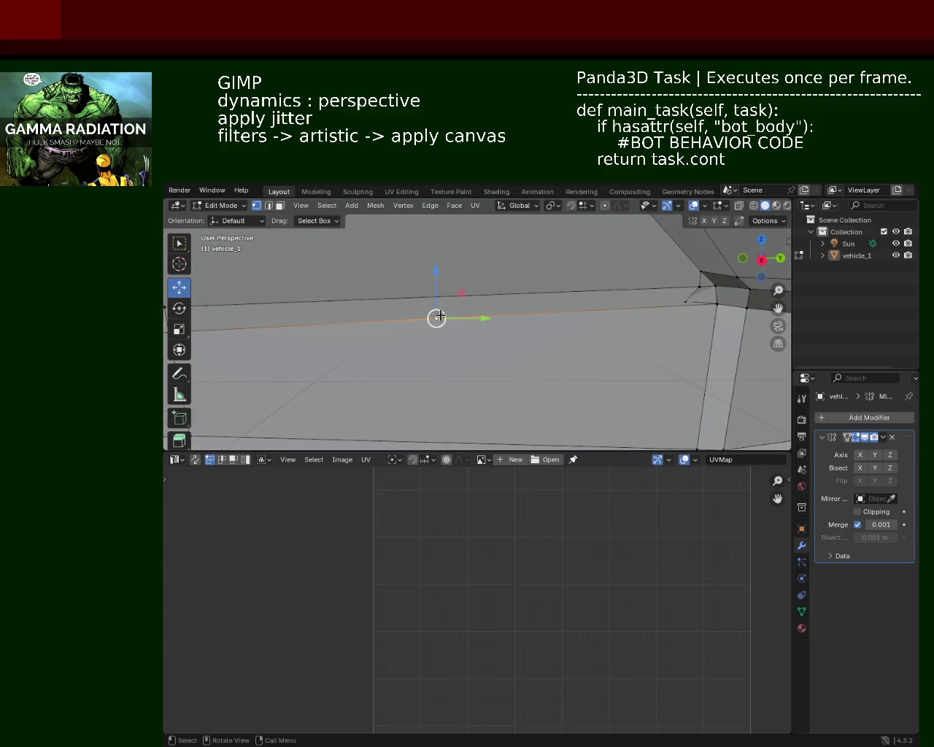
key("g")
key("g")
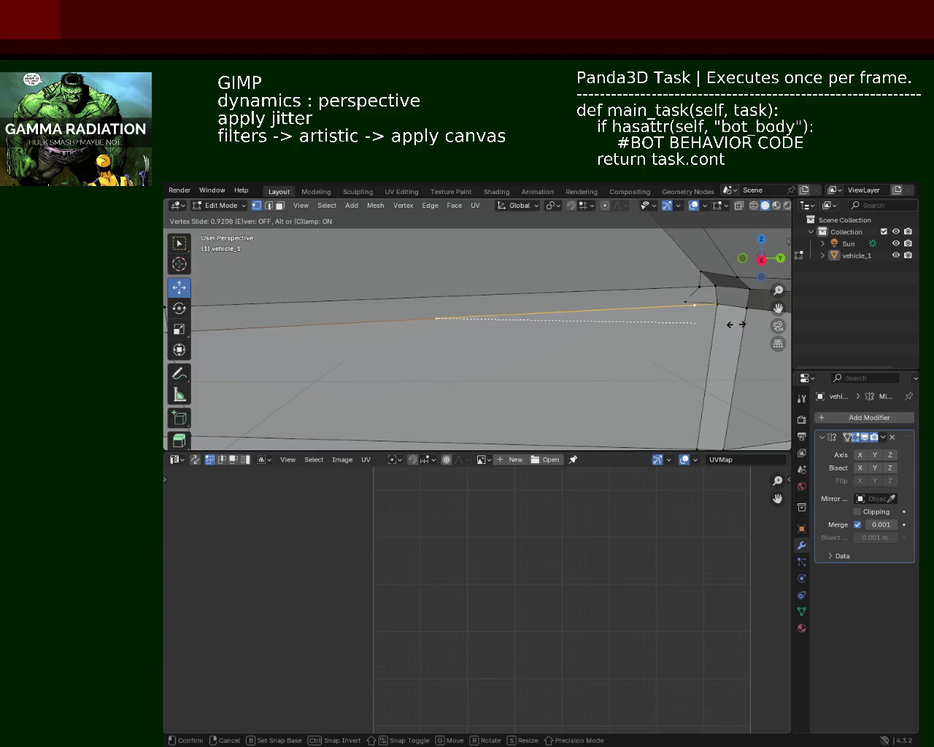
left_click(737, 324)
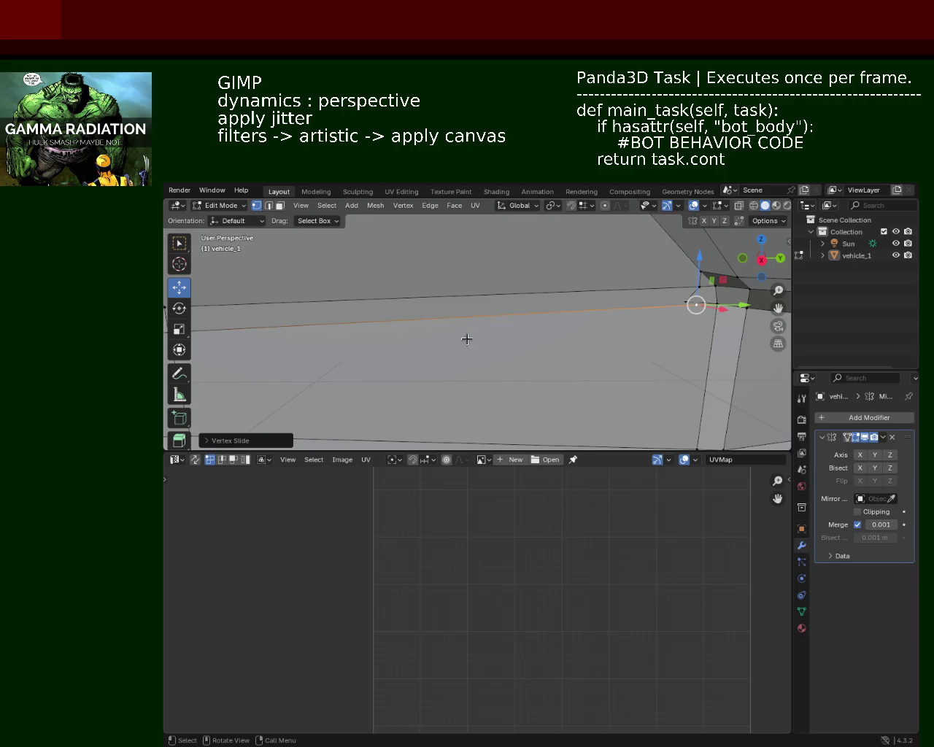
Move the sill vertices along X twice toward the lower body corner.
scroll(476, 334, "down", 5)
middle_click_drag(650, 346, 538, 345)
scroll(516, 286, "down", 2)
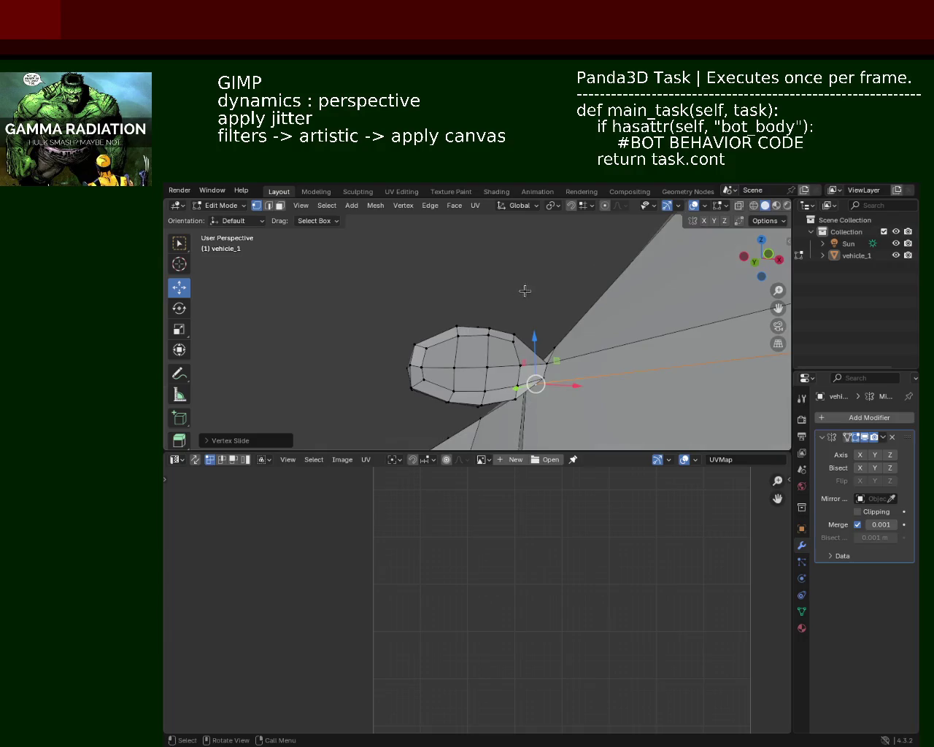
key("g")
key("x")
left_click(557, 377)
mouse_move(556, 378)
middle_mouse_down()
mouse_move(598, 395)
mouse_move(614, 335)
mouse_move(631, 329)
middle_mouse_up()
key("g")
key("x")
left_click(707, 348)
Merge the sill vertices At Last and deselect everything.
key("m")
left_click(687, 400)
middle_click_drag(697, 363, 661, 323)
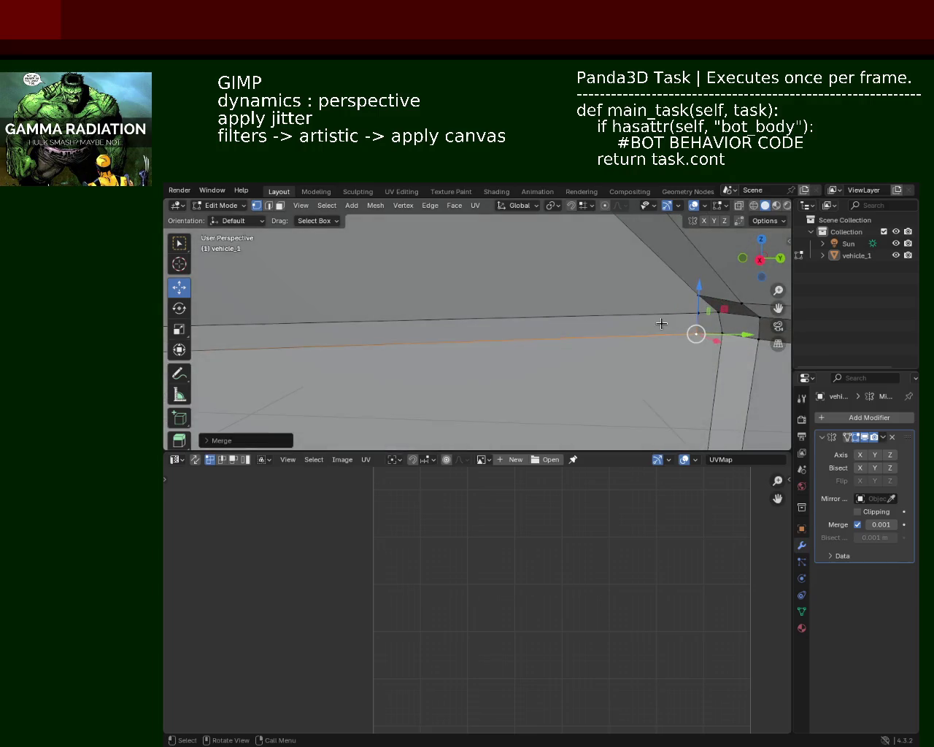
left_click(674, 360)
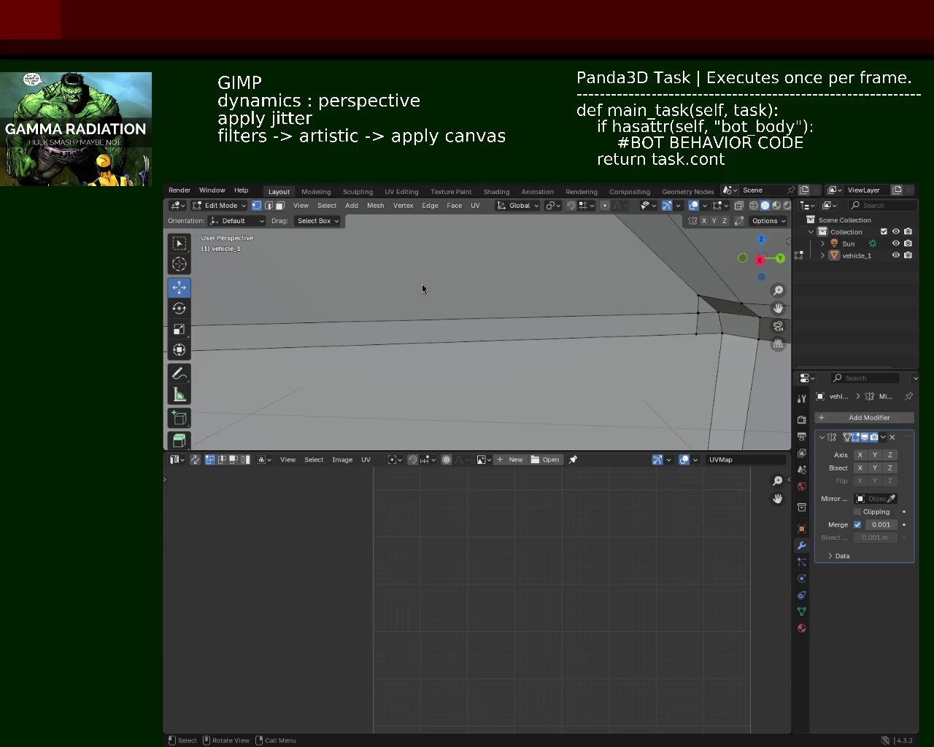
Raise a wheel-arch vertex along Z with the move gizmo's Z arrow.
mouse_move(665, 292)
middle_mouse_down("shift")
mouse_move(562, 319)
mouse_move(689, 327)
mouse_move(509, 308)
mouse_move(460, 271)
mouse_move(617, 313)
mouse_move(524, 312)
mouse_move(574, 350)
mouse_move(590, 336)
middle_mouse_up("shift")
scroll(617, 313, "up", 3)
scroll(533, 321, "up", 2)
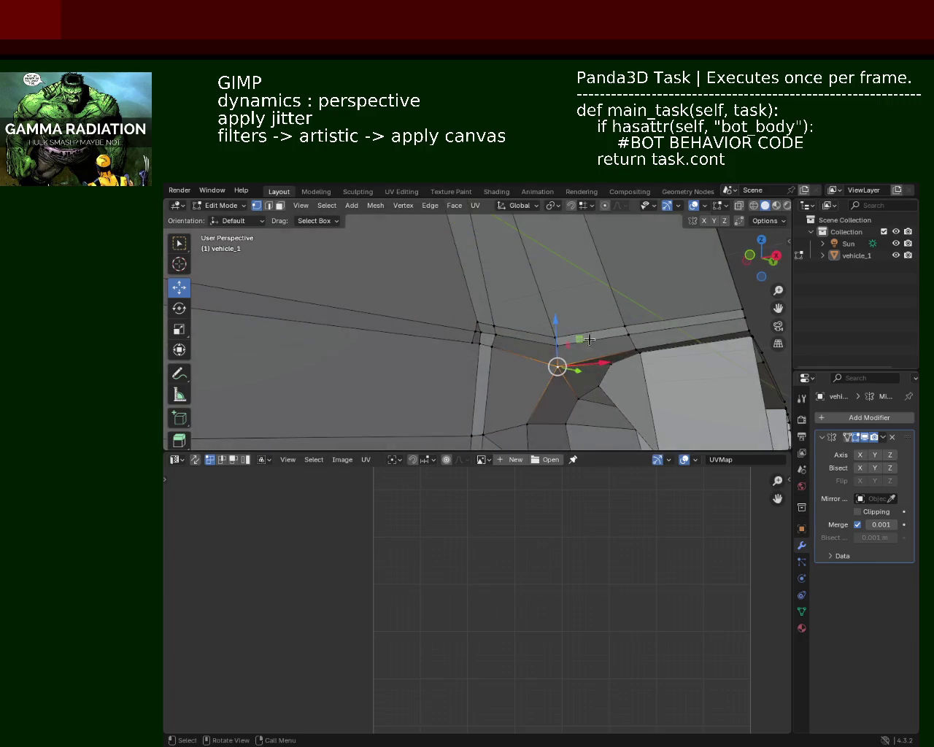
left_click_drag(561, 340, 557, 348)
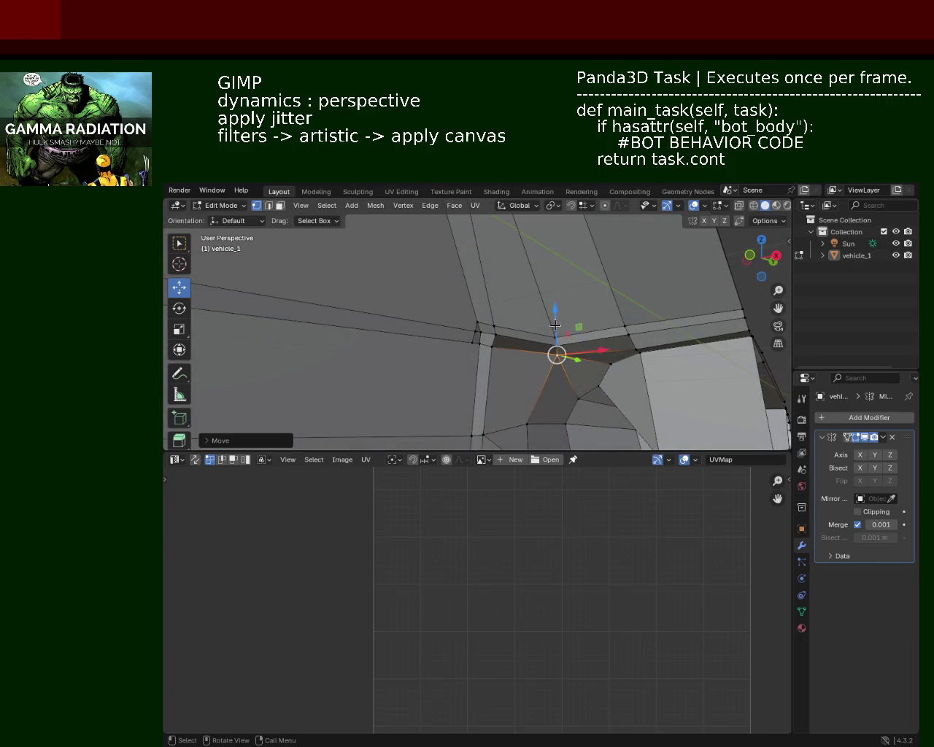
left_click_drag(554, 293, 554, 297)
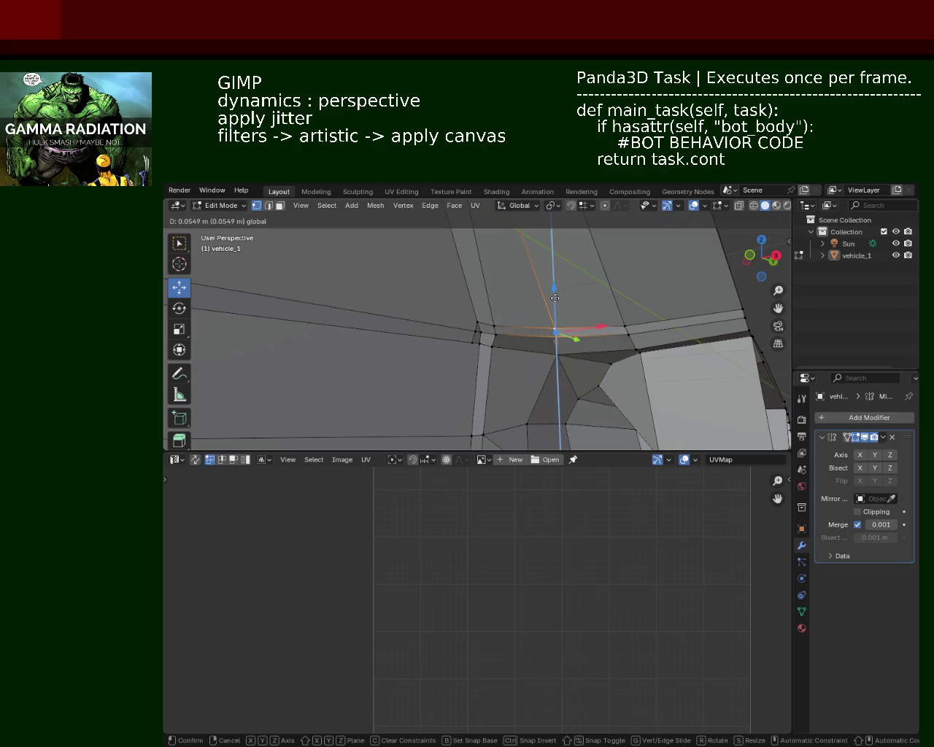
mouse_move(553, 297)
middle_mouse_down()
mouse_move(494, 328)
mouse_move(503, 304)
middle_mouse_up()
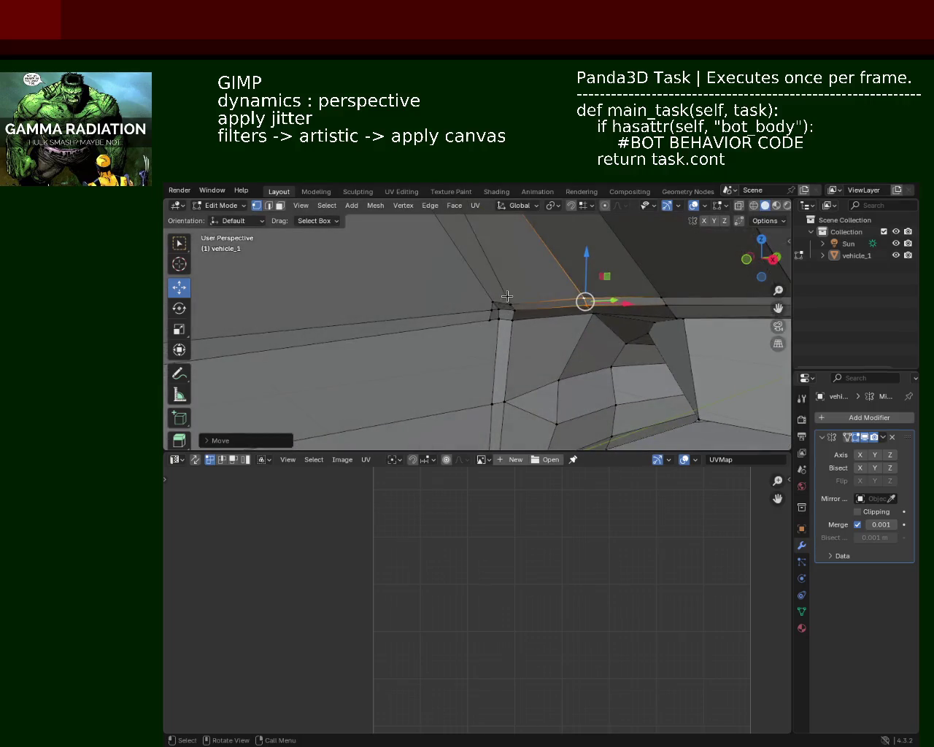
left_click_drag(507, 271, 507, 266)
middle_click_drag(507, 266, 423, 319)
Lower the next arch vertex slightly and raise a vertex on the arch's top.
left_click(427, 332)
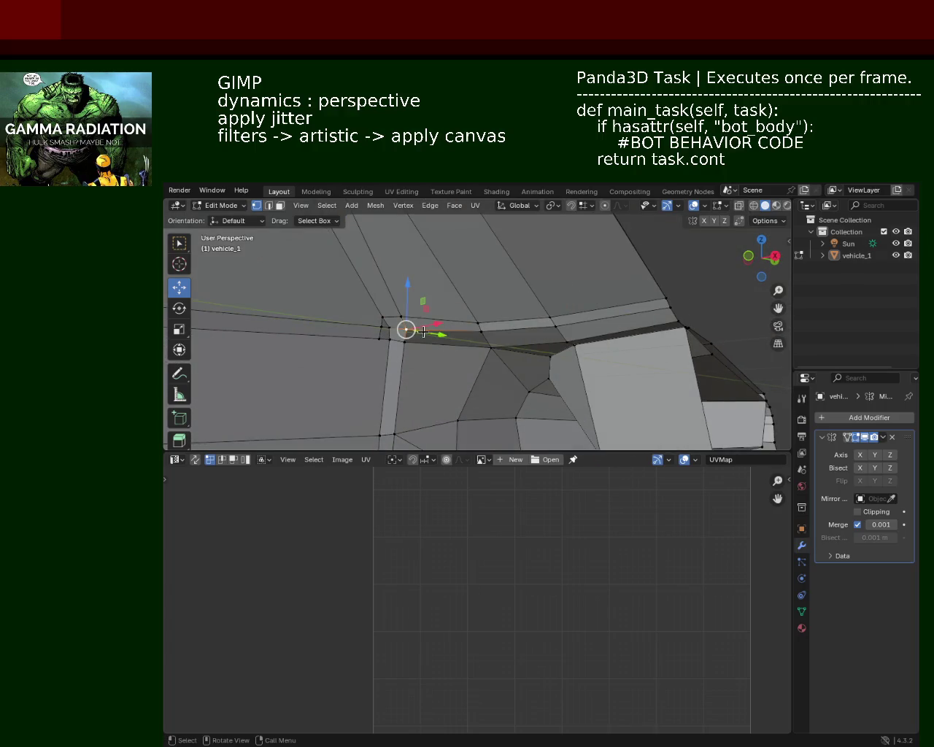
mouse_move(403, 299)
left_mouse_down()
mouse_move(401, 328)
mouse_move(440, 343)
mouse_move(407, 300)
mouse_move(446, 339)
left_mouse_up()
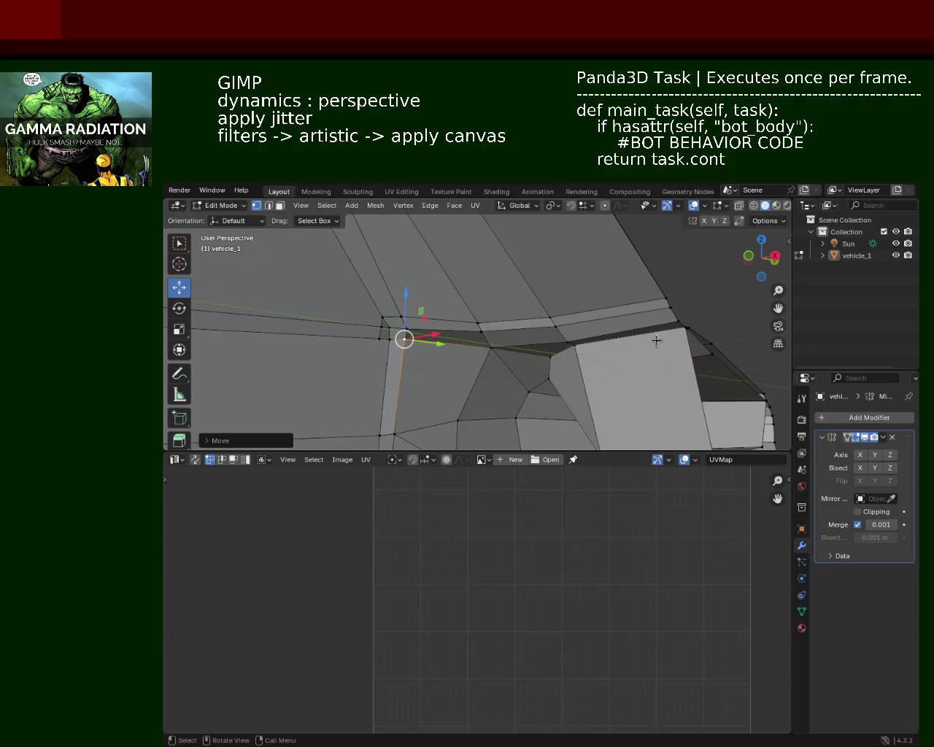
left_click(674, 323)
middle_click_drag(653, 350, 525, 333)
left_click(575, 333)
left_click_drag(565, 290, 567, 295)
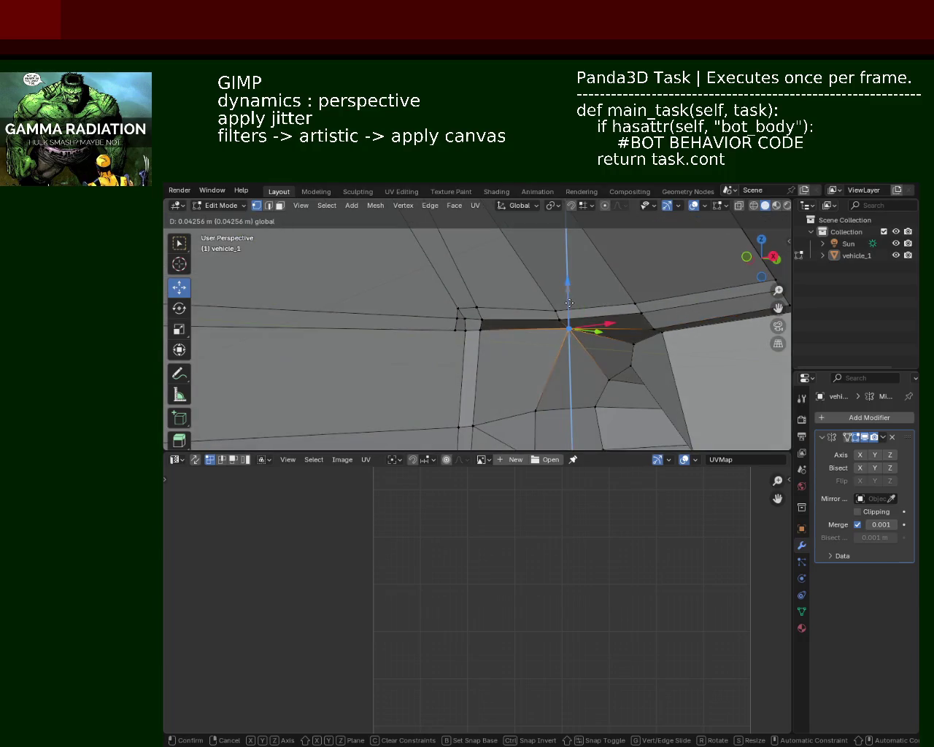
middle_click_drag(634, 334, 590, 284)
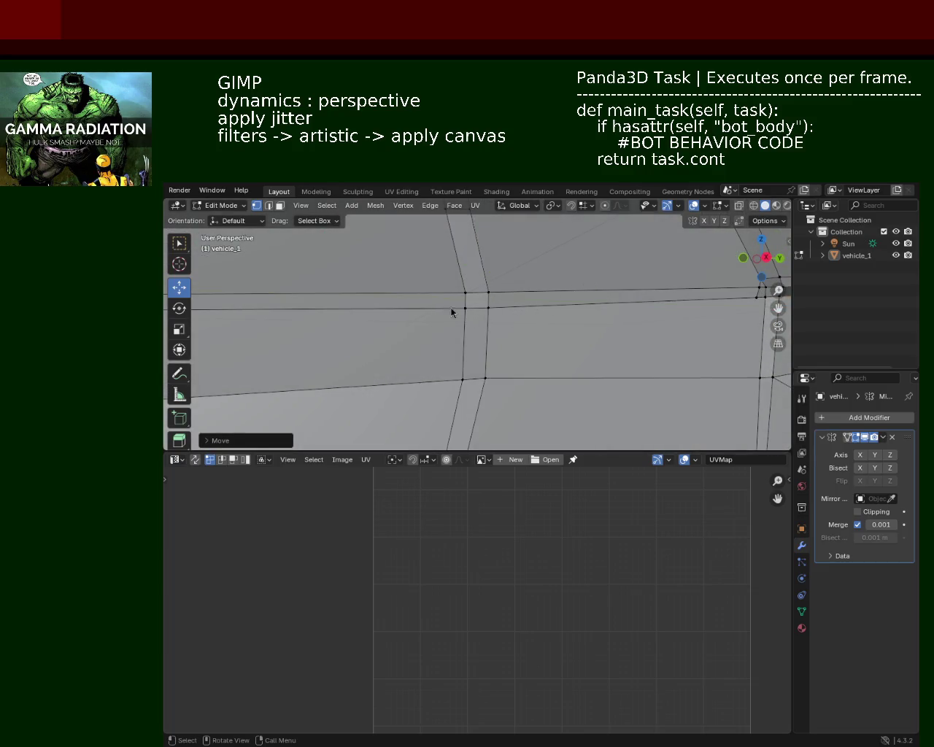
Select three vertices along the lower side edge of vehicle_1's body.
mouse_move(612, 313)
middle_mouse_down()
mouse_move(502, 297)
mouse_move(644, 275)
mouse_move(574, 292)
middle_mouse_up()
left_click(619, 318)
scroll(598, 318, "up", 3)
scroll(554, 319, "up", 2)
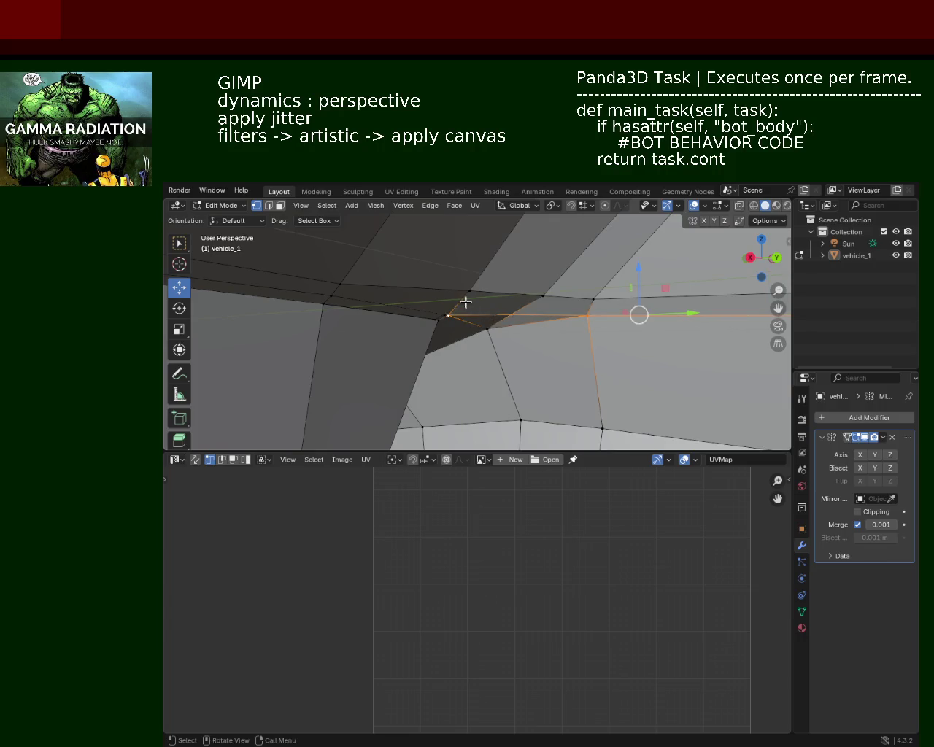
left_click(446, 314, "shift")
middle_click_drag(458, 304, 498, 300, "shift")
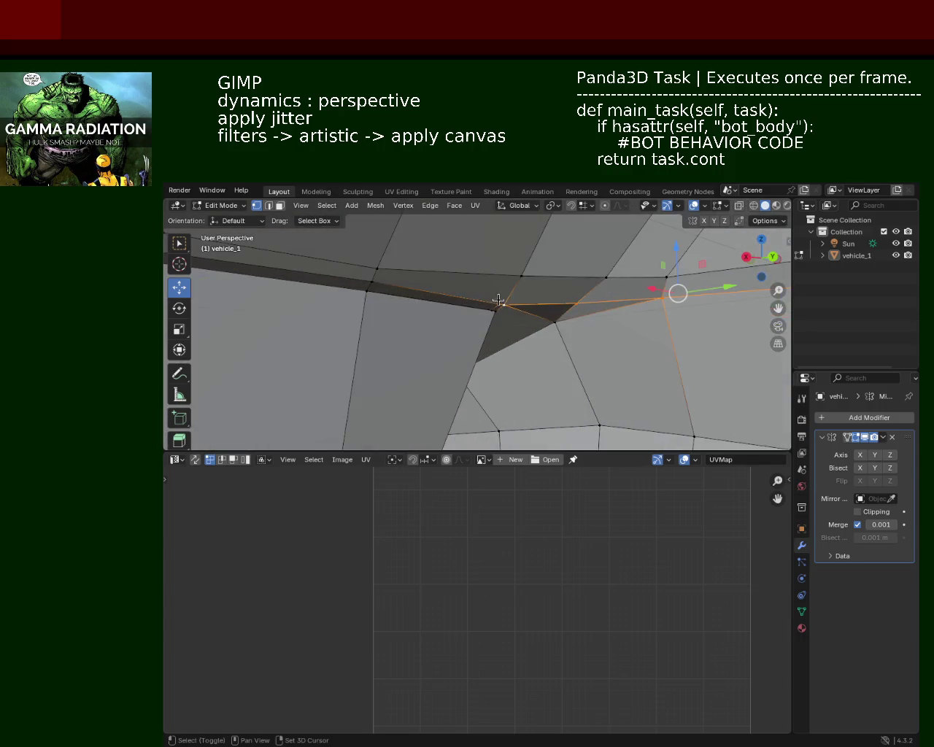
left_click(357, 287, "shift")
scroll(388, 275, "down", 3)
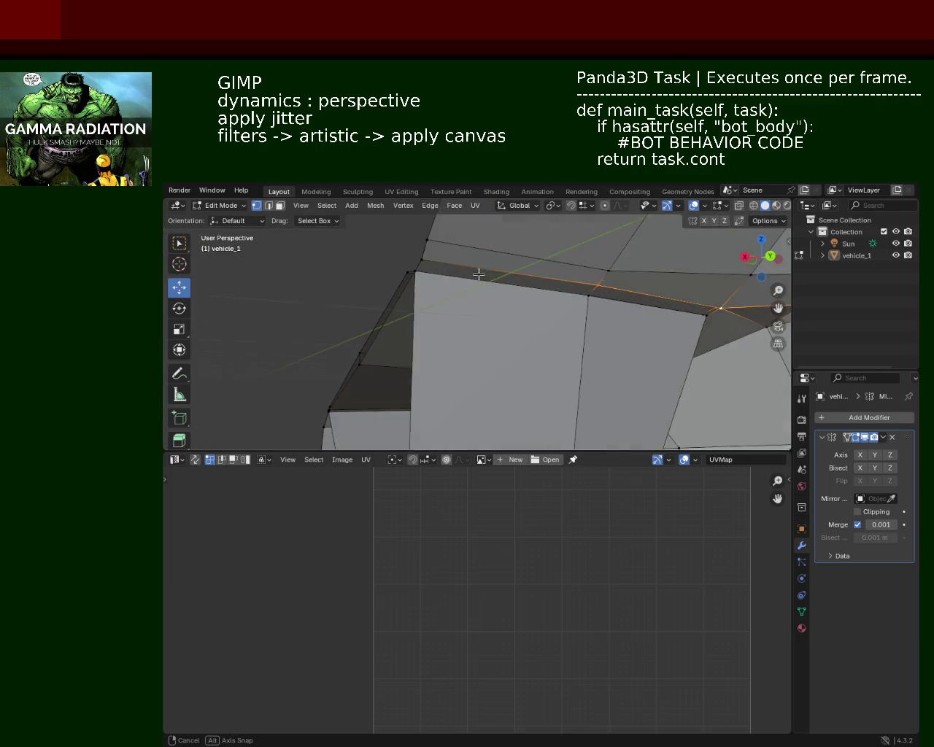
Pick a single front side-panel vertex and rotate it.
mouse_move(461, 249)
middle_mouse_down("shift")
mouse_move(549, 286)
mouse_move(620, 335)
middle_mouse_up("shift")
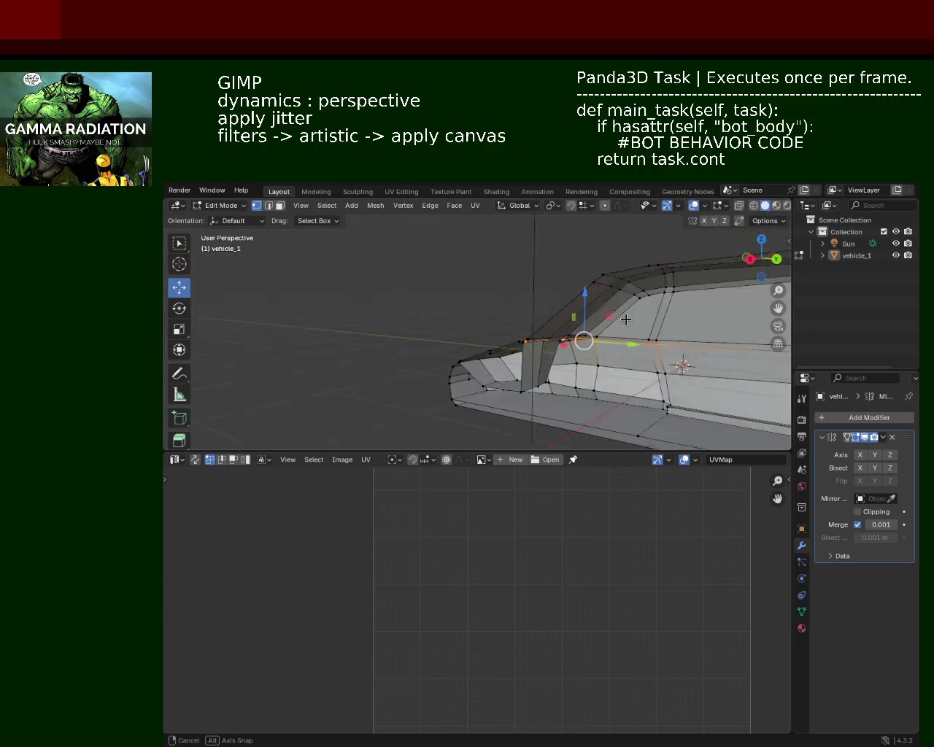
scroll(665, 387, "down", 2)
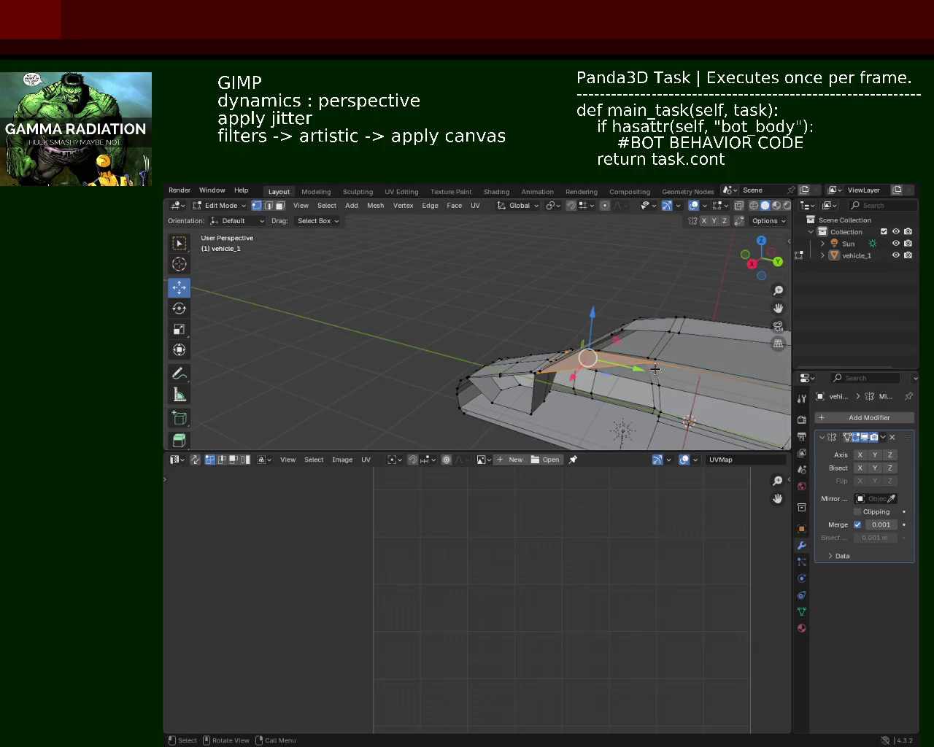
mouse_move(656, 368)
middle_mouse_down()
mouse_move(656, 312)
mouse_move(640, 289)
middle_mouse_up()
left_click(642, 286)
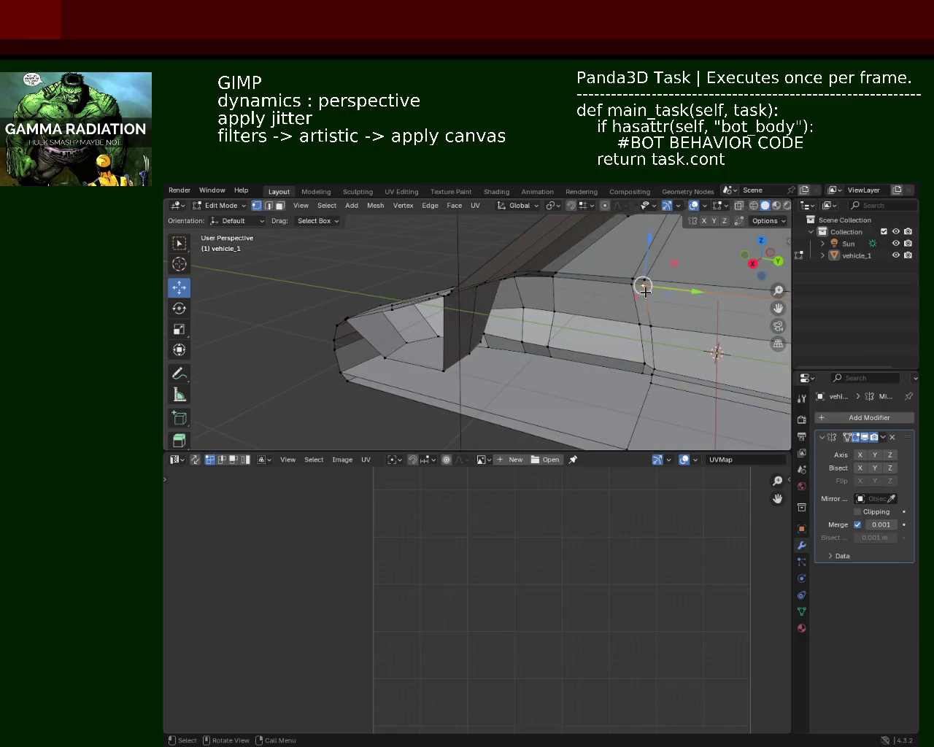
key("r")
left_click(640, 303)
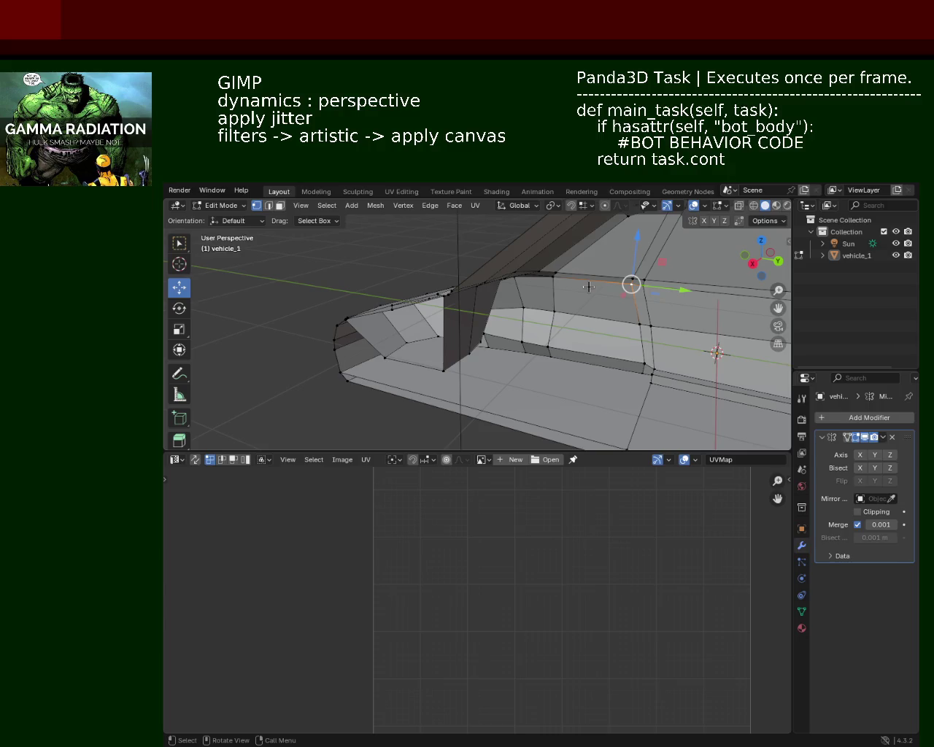
Select the next side vertex and rotate the selection twice about global X.
left_click(554, 278)
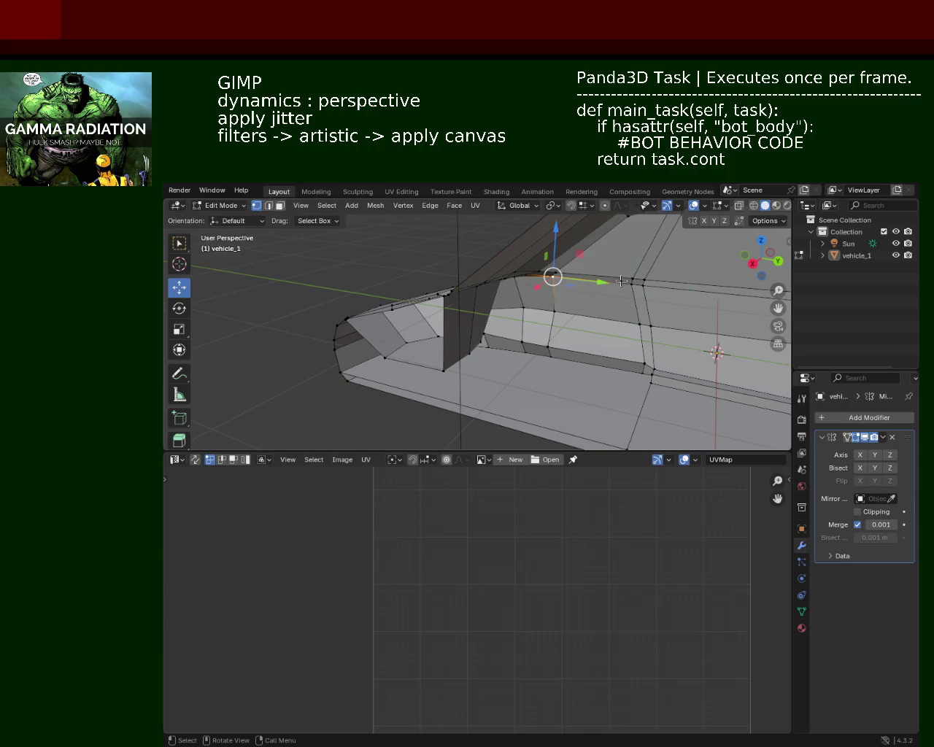
key("r")
key("x")
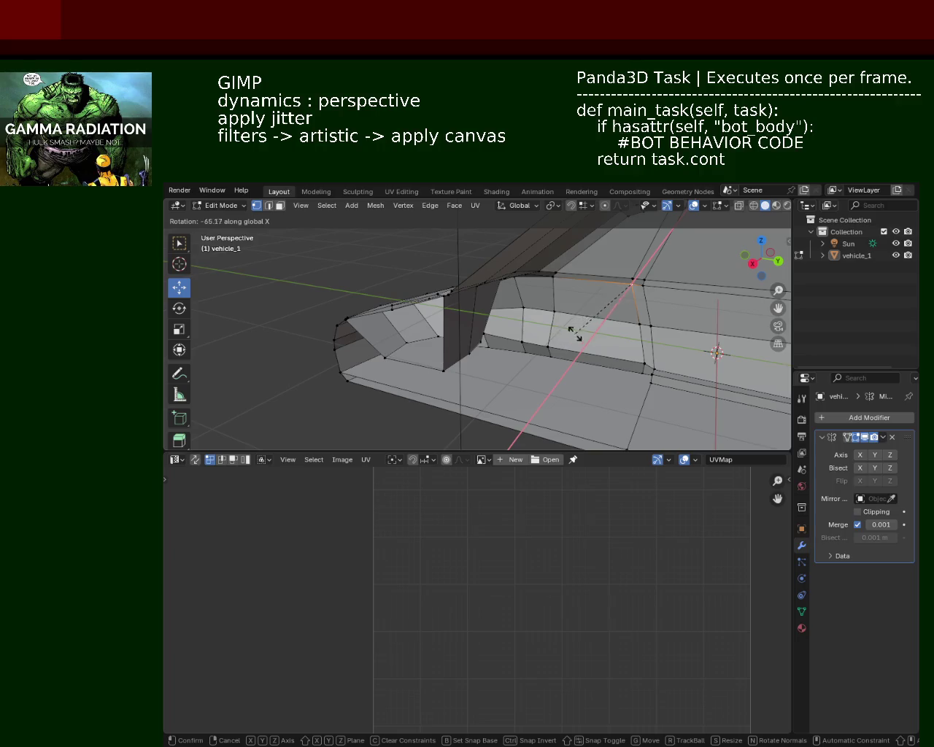
left_click(594, 366)
middle_click_drag(642, 284, 607, 309)
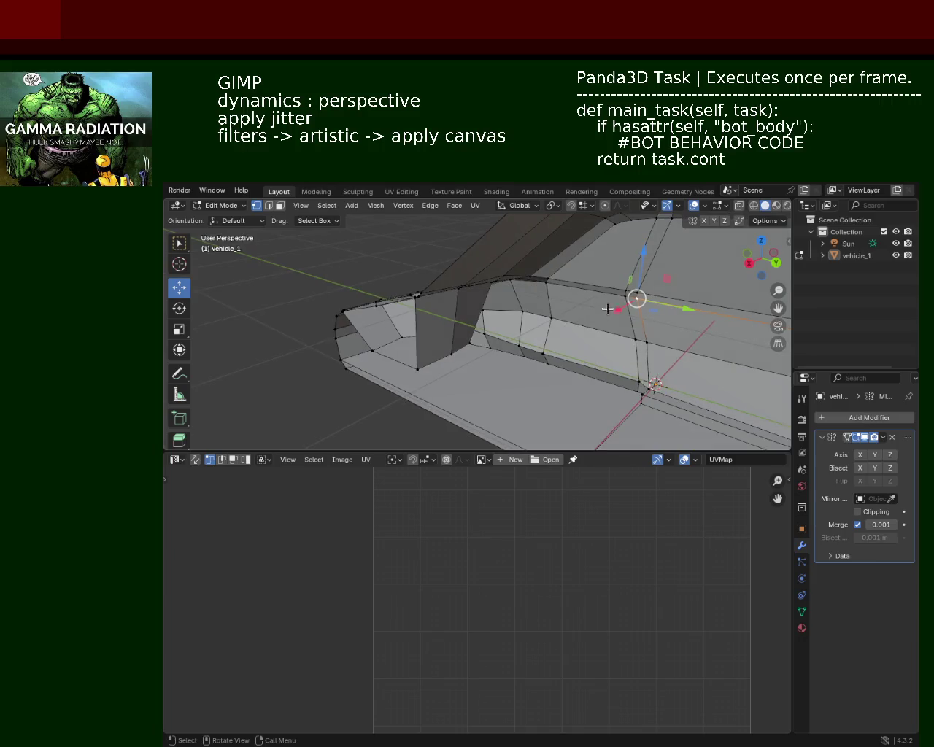
key("r")
key("x")
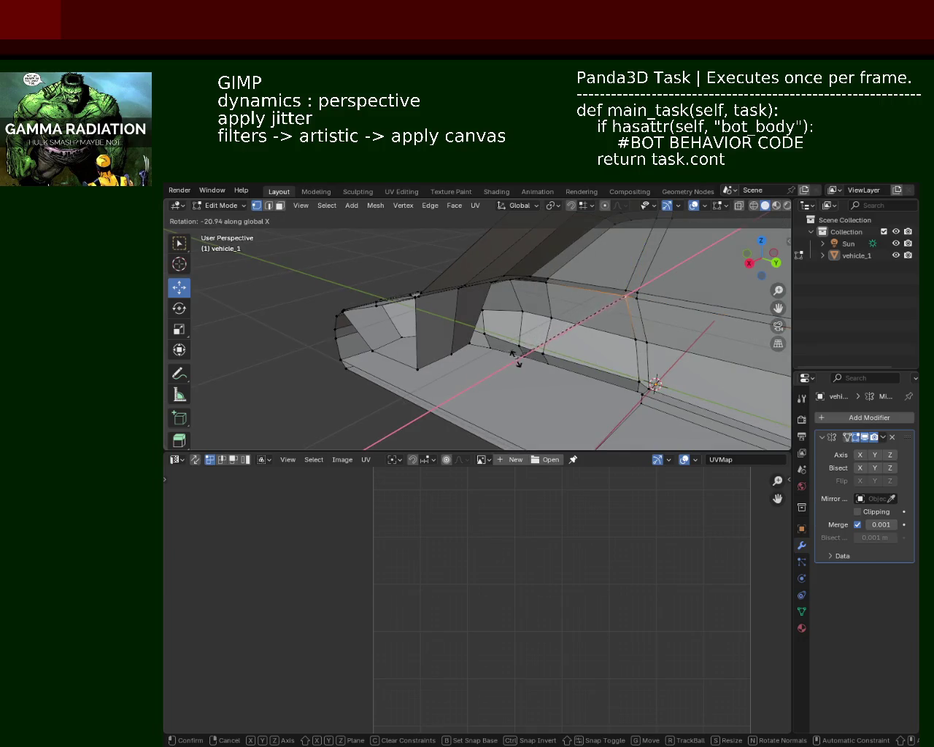
left_click(515, 357)
key("KP_Decimal")
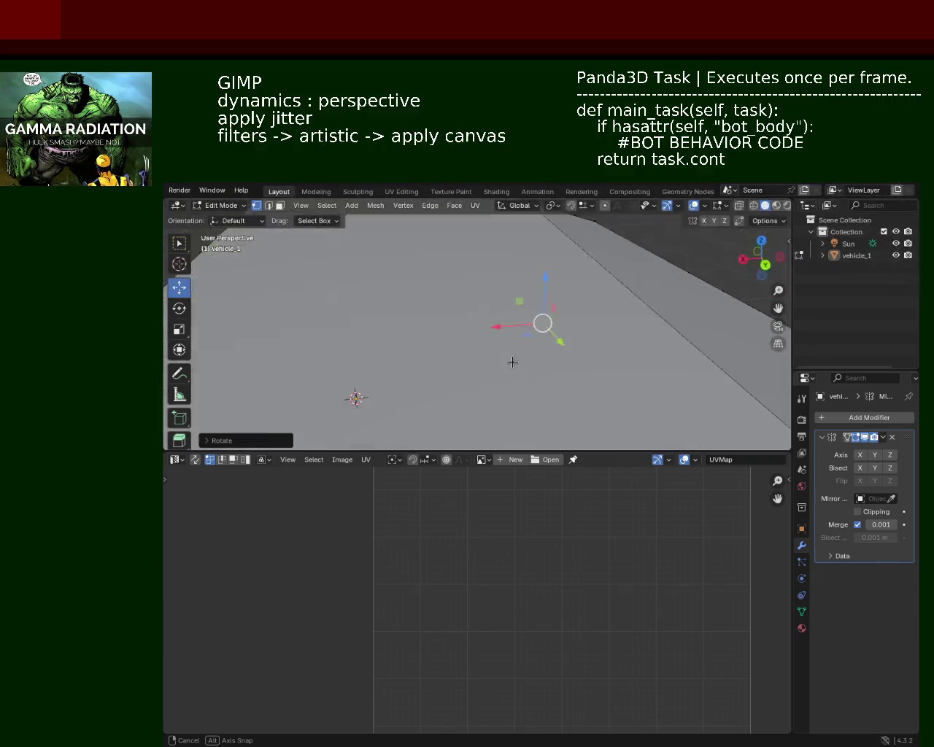
Move the selected vertices along global X, then undo that move.
middle_click_drag(511, 362, 543, 346)
key("g")
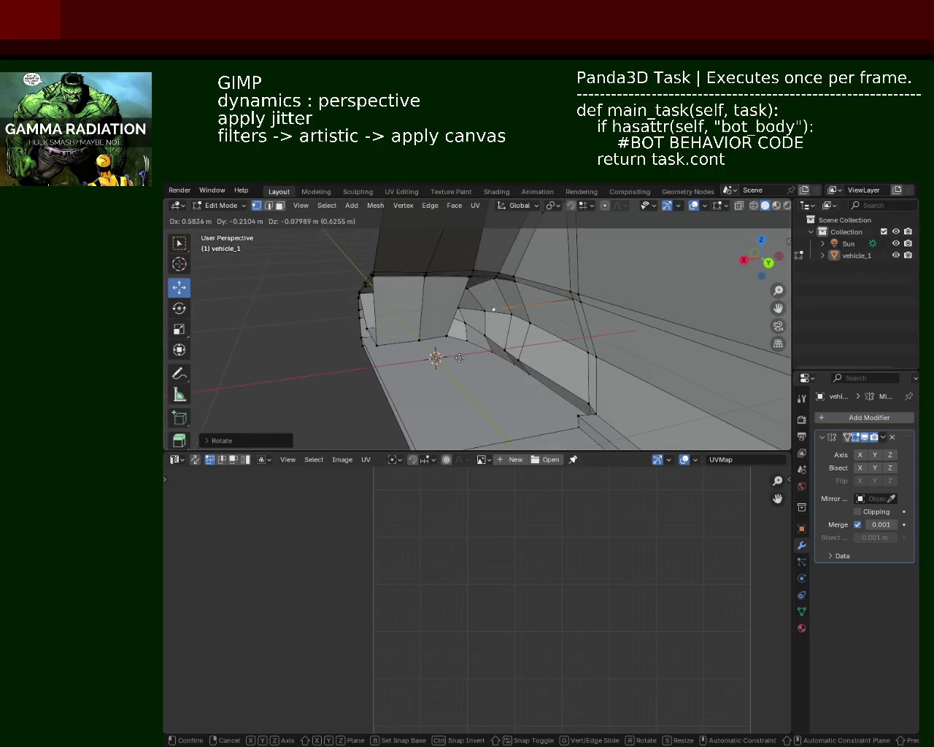
key("x")
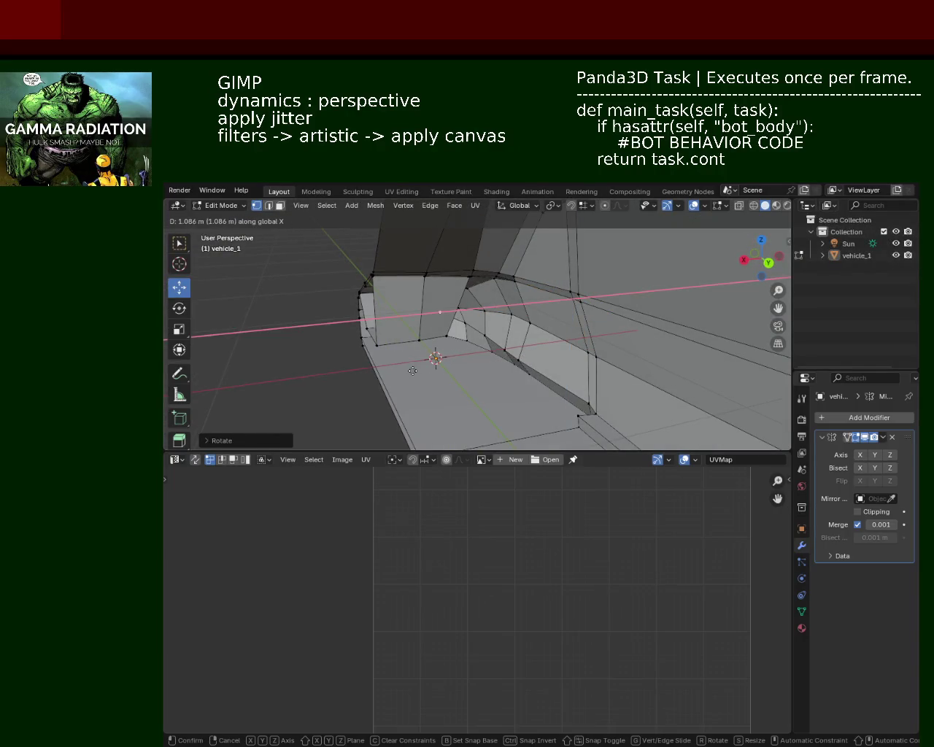
left_click(391, 373)
key("ctrl+z")
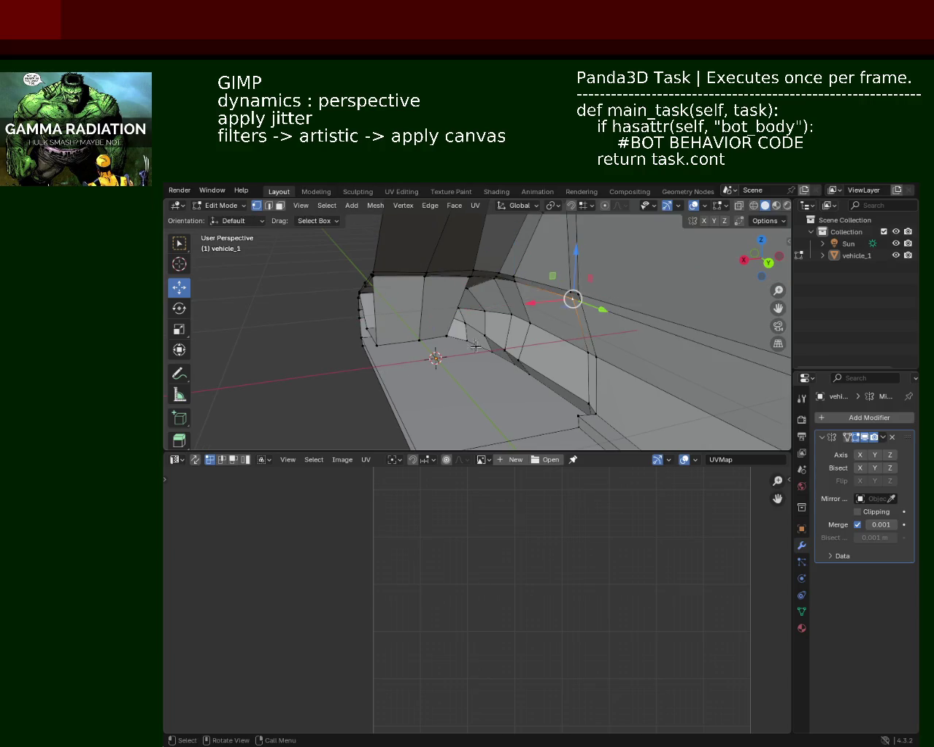
Shift the selected wheel-arch geometry along global X after trying Z and Y constraints.
key("g")
key("z")
key("y")
key("z")
key("x")
left_click(396, 334)
Move the arch selection about 0.1056 m along X using the gizmo.
mouse_move(569, 331)
middle_mouse_down()
mouse_move(627, 323)
mouse_move(554, 349)
mouse_move(584, 344)
mouse_move(438, 278)
mouse_move(451, 284)
middle_mouse_up()
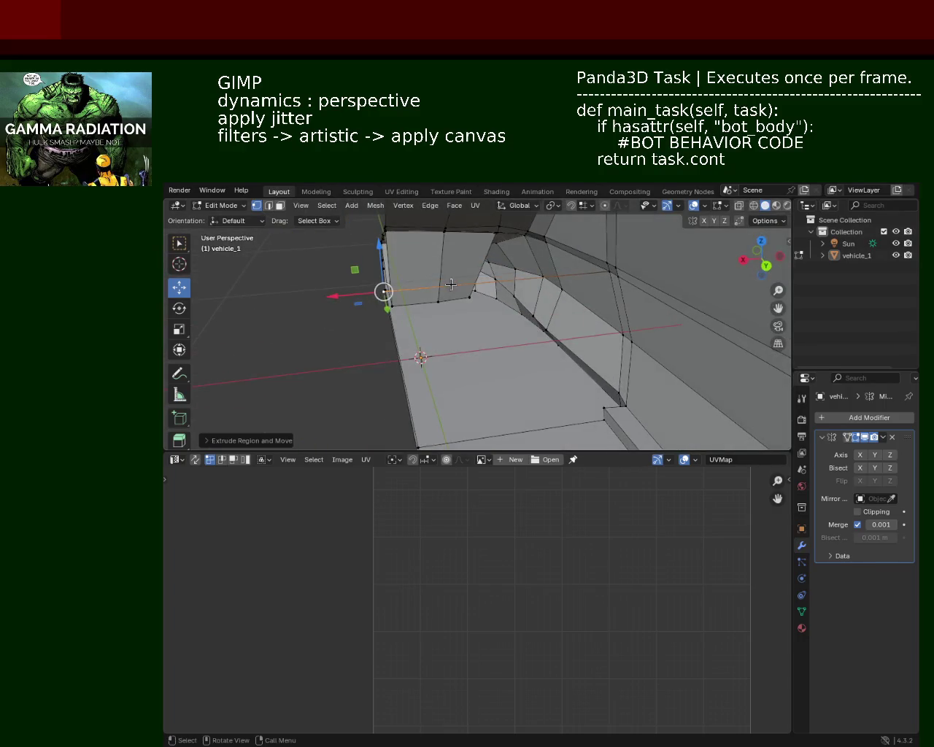
left_click(579, 209)
mouse_move(374, 294)
middle_mouse_down()
mouse_move(450, 315)
mouse_move(444, 379)
middle_mouse_up()
left_click_drag(444, 380, 446, 389)
mouse_move(446, 389)
middle_mouse_down()
mouse_move(393, 258)
mouse_move(531, 269)
middle_mouse_up()
left_click(593, 257, "shift")
mouse_move(547, 241)
middle_mouse_down()
mouse_move(530, 229)
mouse_move(525, 247)
mouse_move(559, 296)
mouse_move(552, 306)
mouse_move(552, 266)
mouse_move(538, 264)
middle_mouse_up()
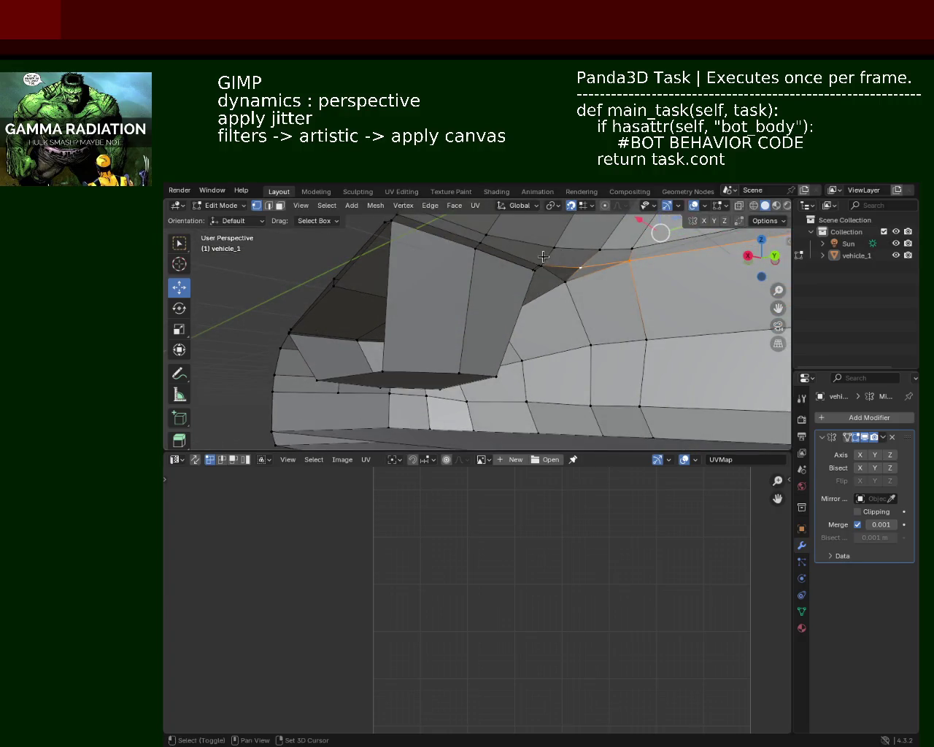
Select the corners of the face above the wheel arch, undoing an accidental downward move.
left_click(538, 264, "shift")
left_click(462, 240, "shift")
left_click(333, 278, "shift")
mouse_move(334, 278)
middle_mouse_down()
mouse_move(547, 332)
mouse_move(549, 292)
mouse_move(597, 283)
middle_mouse_up()
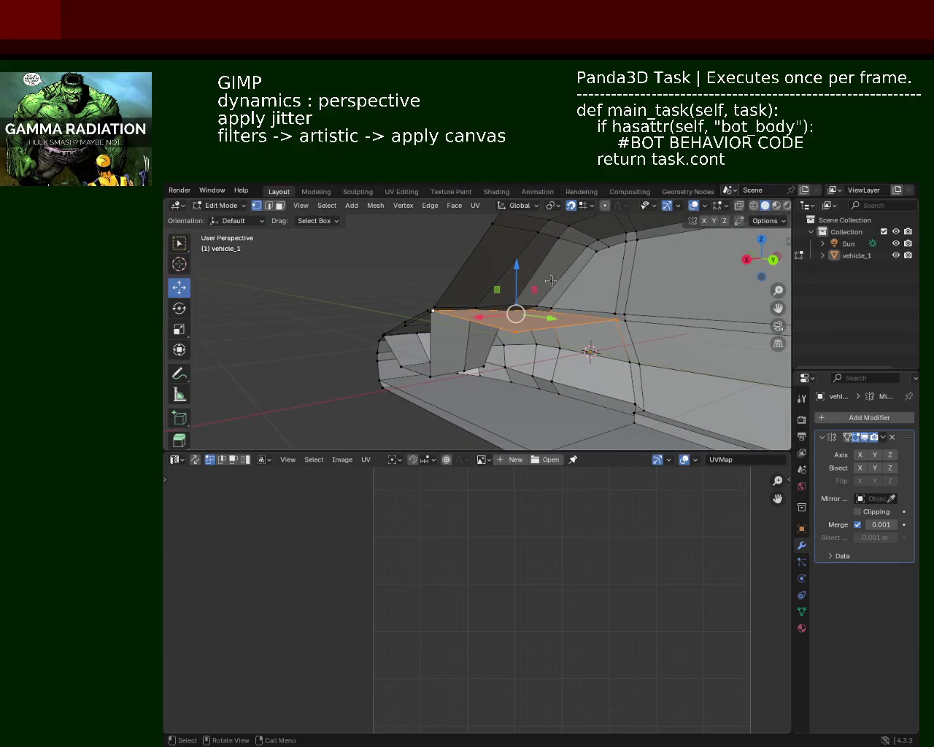
middle_click_drag(538, 290, 545, 264)
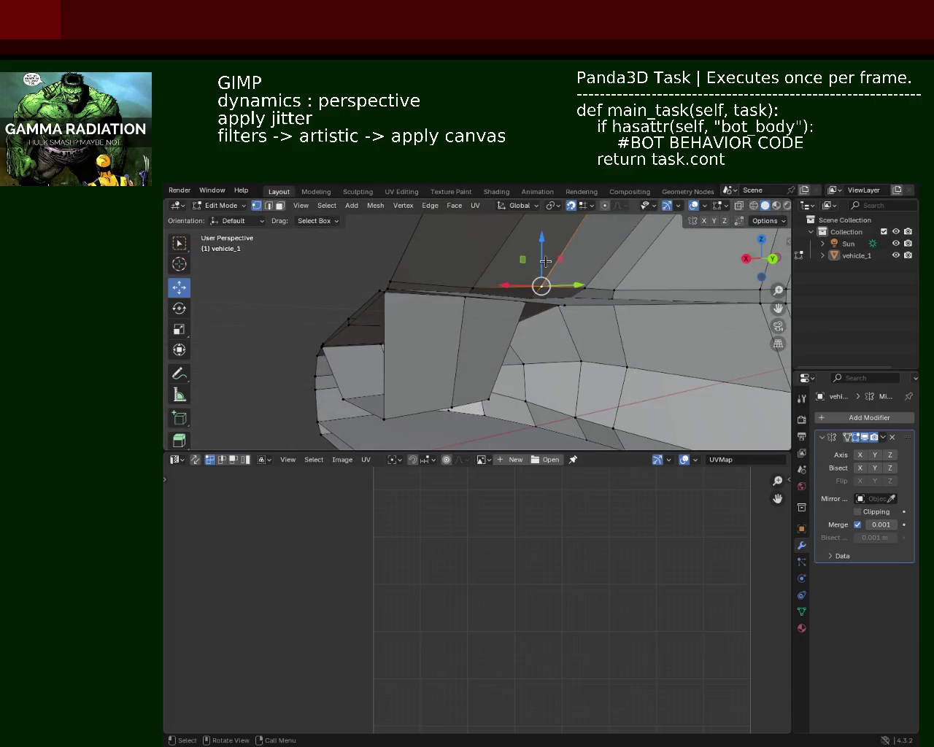
left_click_drag(545, 263, 545, 291)
key("ctrl+z")
Nudge the top face about 0.035 m along Y.
mouse_move(513, 289)
middle_mouse_down()
mouse_move(574, 346)
mouse_move(606, 298)
mouse_move(567, 304)
mouse_move(536, 292)
middle_mouse_up()
left_click_drag(536, 292, 543, 290)
mouse_move(611, 340)
middle_mouse_down()
mouse_move(504, 321)
mouse_move(455, 279)
middle_mouse_up()
scroll(472, 298, "up", 3)
mouse_move(524, 278)
middle_mouse_down()
mouse_move(546, 343)
mouse_move(530, 371)
middle_mouse_up()
middle_click_drag(530, 334, 554, 318)
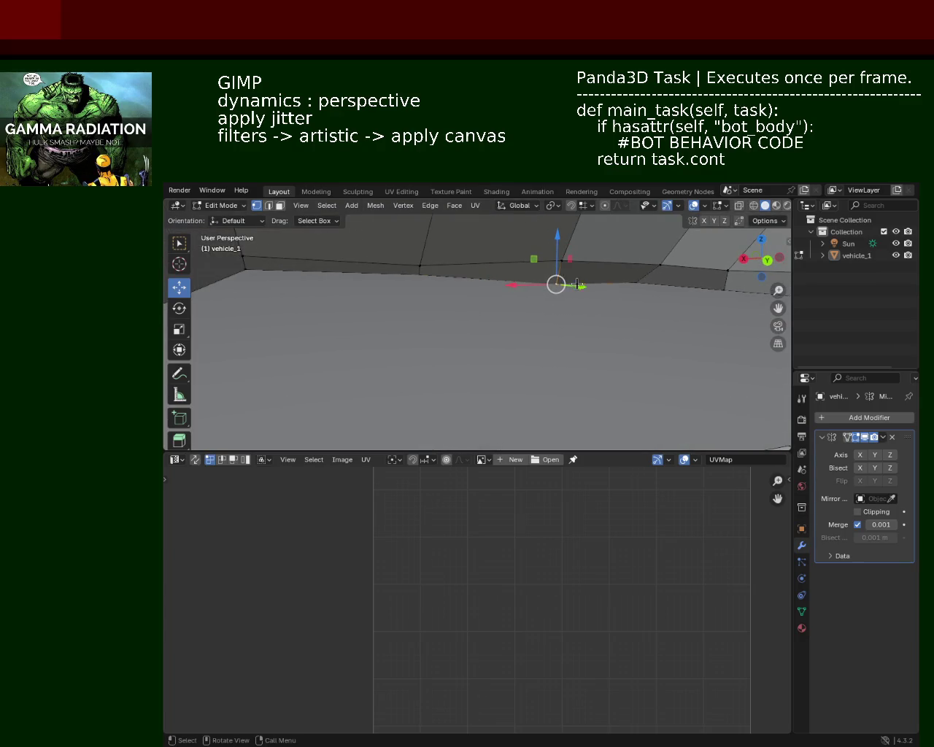
Raise a vertex on the body edge slightly along Z.
middle_click_drag(555, 285, 545, 476)
middle_click_drag(568, 418, 560, 207)
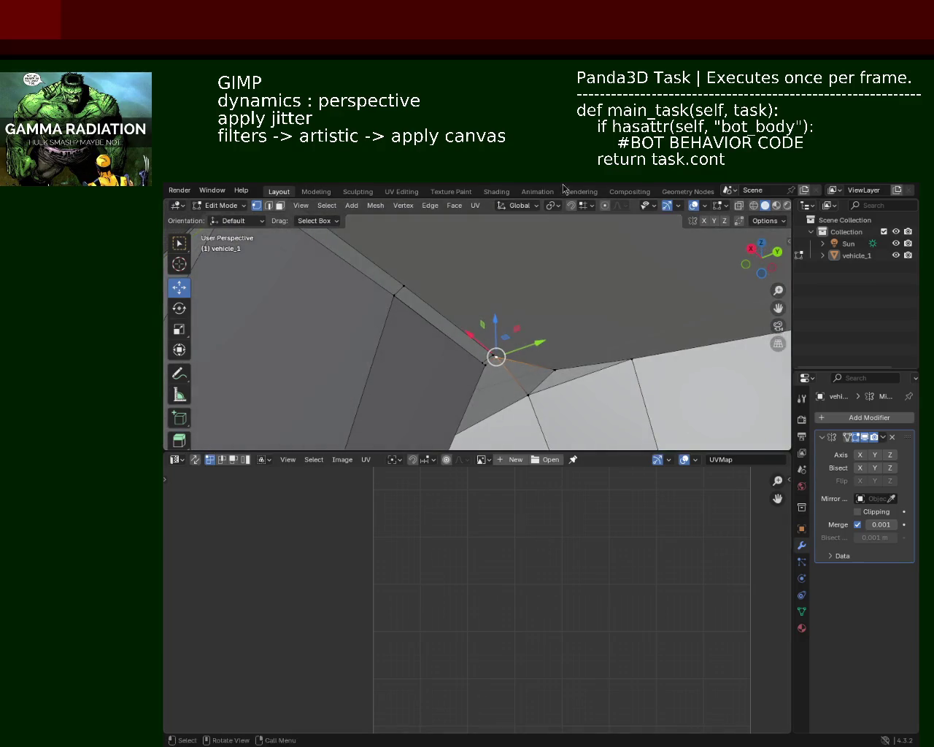
mouse_move(523, 269)
middle_mouse_down()
mouse_move(518, 310)
mouse_move(538, 280)
middle_mouse_up()
left_click(492, 337)
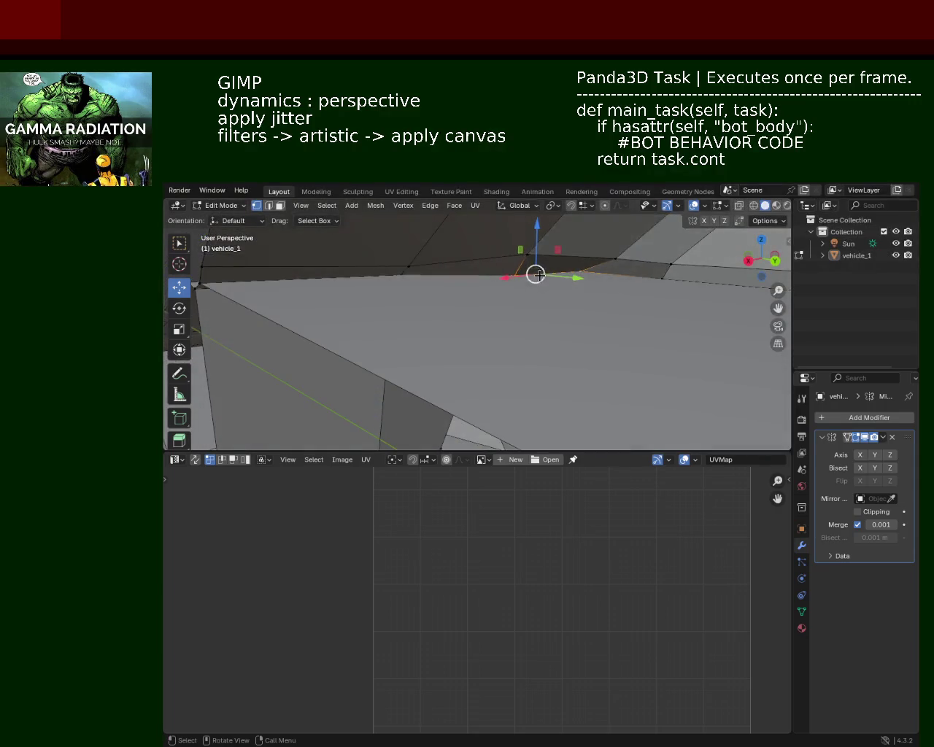
left_click_drag(538, 240, 538, 231)
left_click(537, 232)
Select neighbouring edge vertices and move them along Y.
left_click(527, 256)
left_click(602, 264)
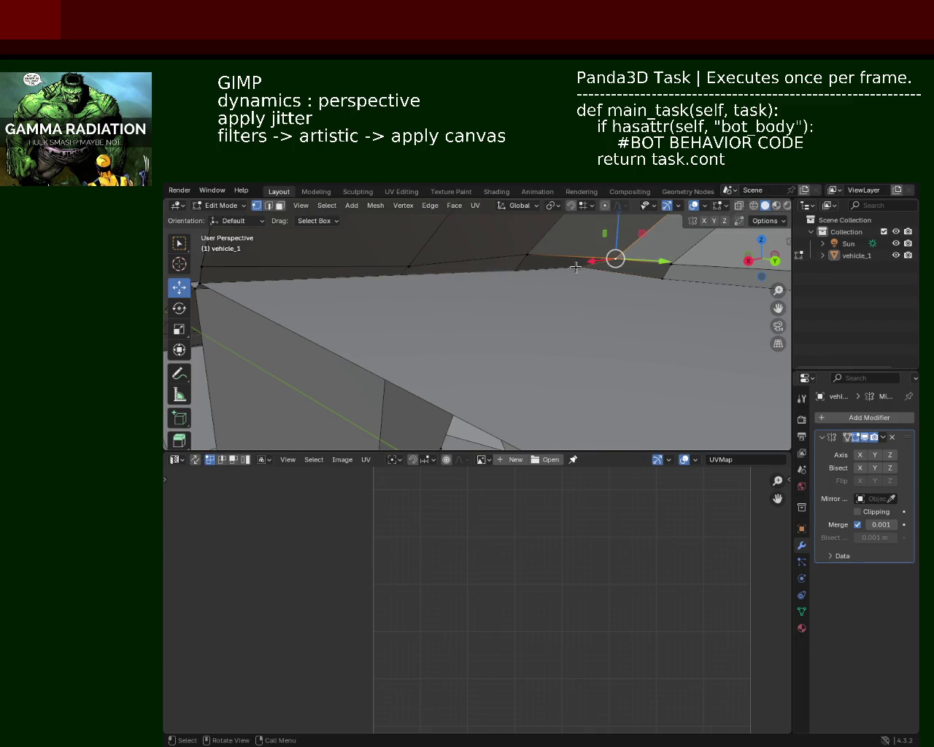
mouse_move(577, 266)
middle_mouse_down()
mouse_move(619, 317)
mouse_move(635, 296)
mouse_move(619, 308)
mouse_move(619, 257)
mouse_move(601, 309)
mouse_move(610, 287)
middle_mouse_up()
key("g")
key("y")
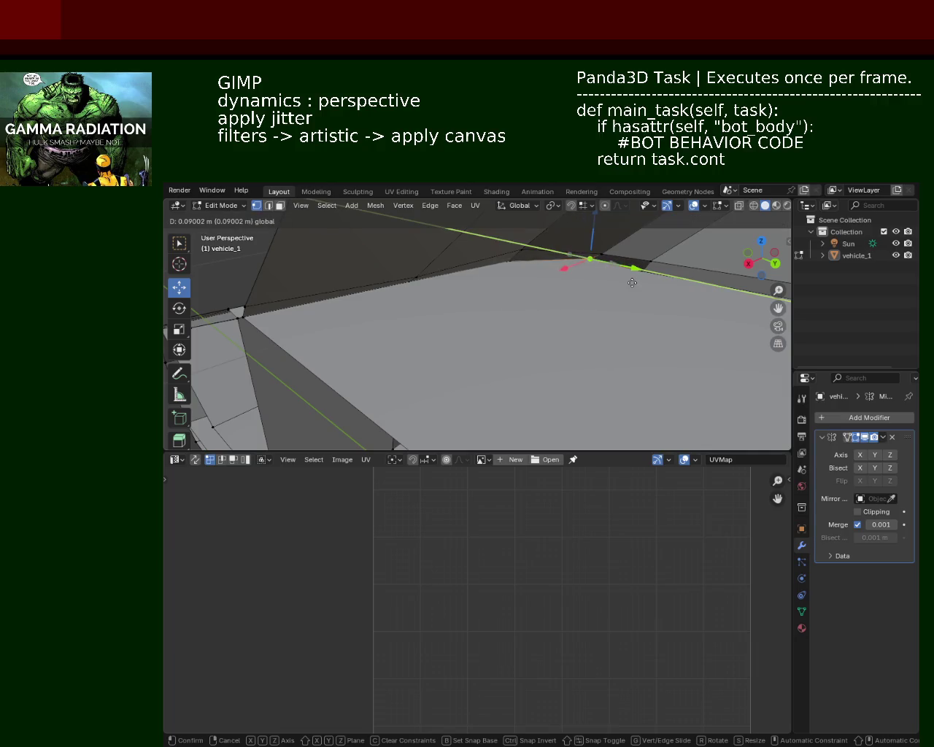
left_click(633, 285)
Lower a vertex along Z and save vehicle_1.blend.
mouse_move(453, 298)
middle_mouse_down()
mouse_move(427, 292)
mouse_move(412, 302)
middle_mouse_up()
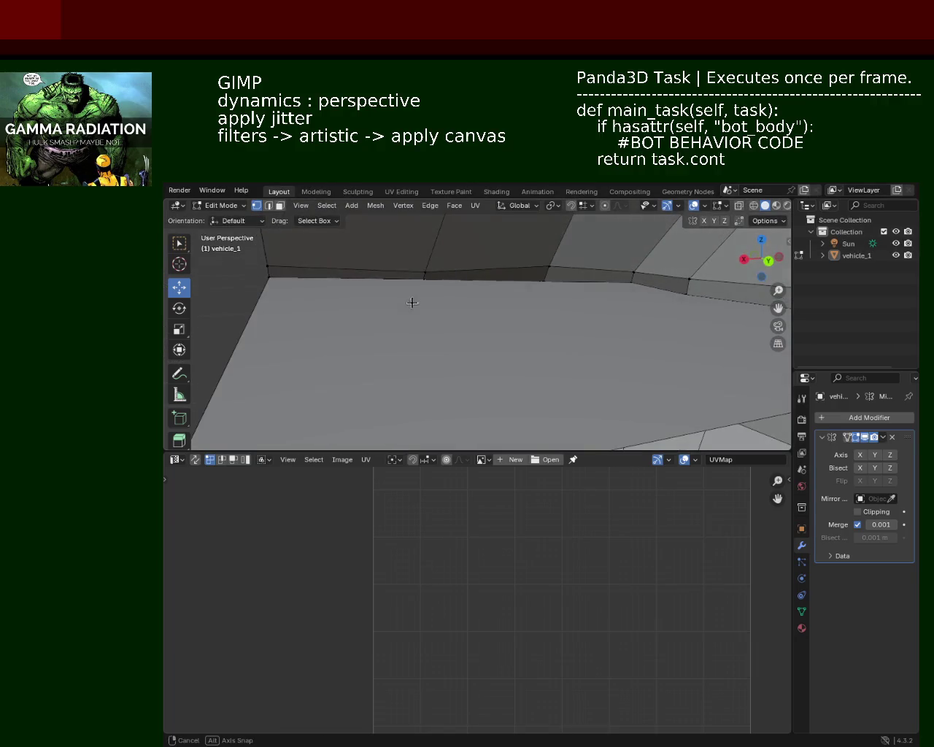
key("g")
key("z")
left_click(428, 306)
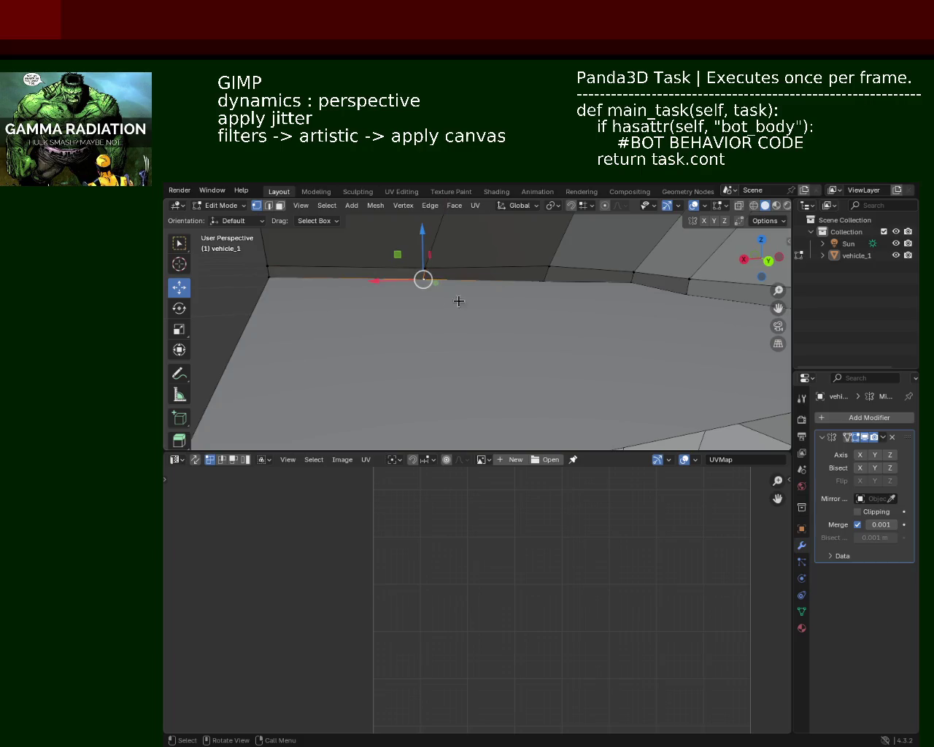
key("ctrl+s")
Move the vertex once more along Z, about 0.09 m.
key("g")
key("z")
left_click(563, 248)
mouse_move(563, 248)
middle_mouse_down()
mouse_move(418, 338)
mouse_move(519, 367)
mouse_move(504, 351)
mouse_move(504, 333)
mouse_move(428, 305)
middle_mouse_up()
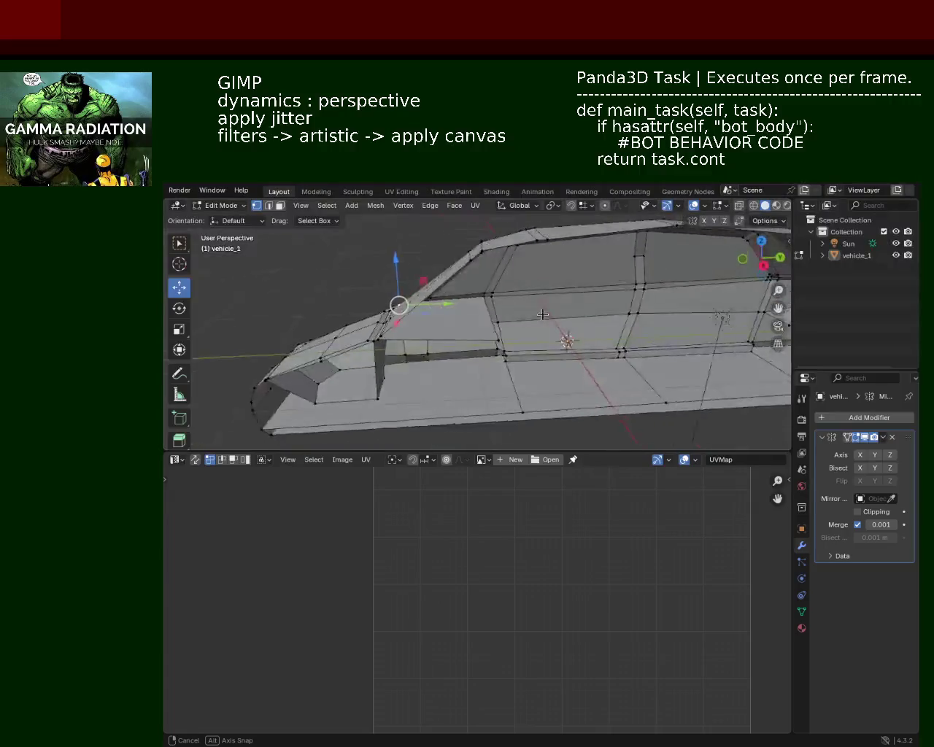
Slide a sill vertex along its edge with Shift+V.
mouse_move(428, 305)
middle_mouse_down()
mouse_move(504, 302)
mouse_move(471, 367)
mouse_move(465, 413)
mouse_move(506, 350)
middle_mouse_up()
scroll(495, 308, "up", 2)
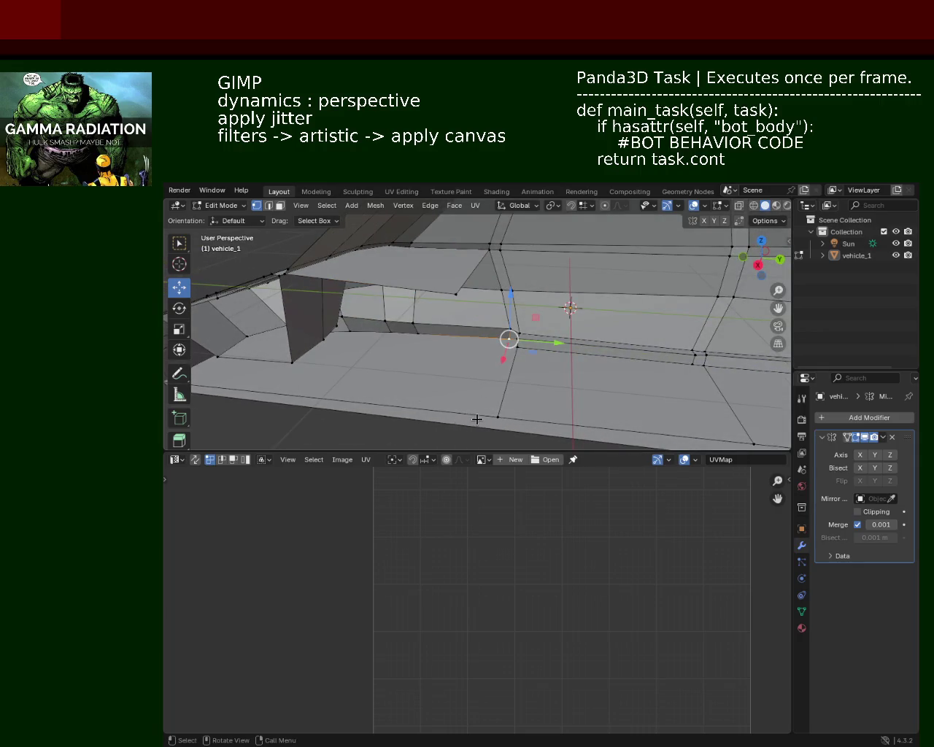
middle_click_drag(477, 420, 387, 330, "shift")
left_click(371, 328, "shift")
left_click(349, 325, "shift")
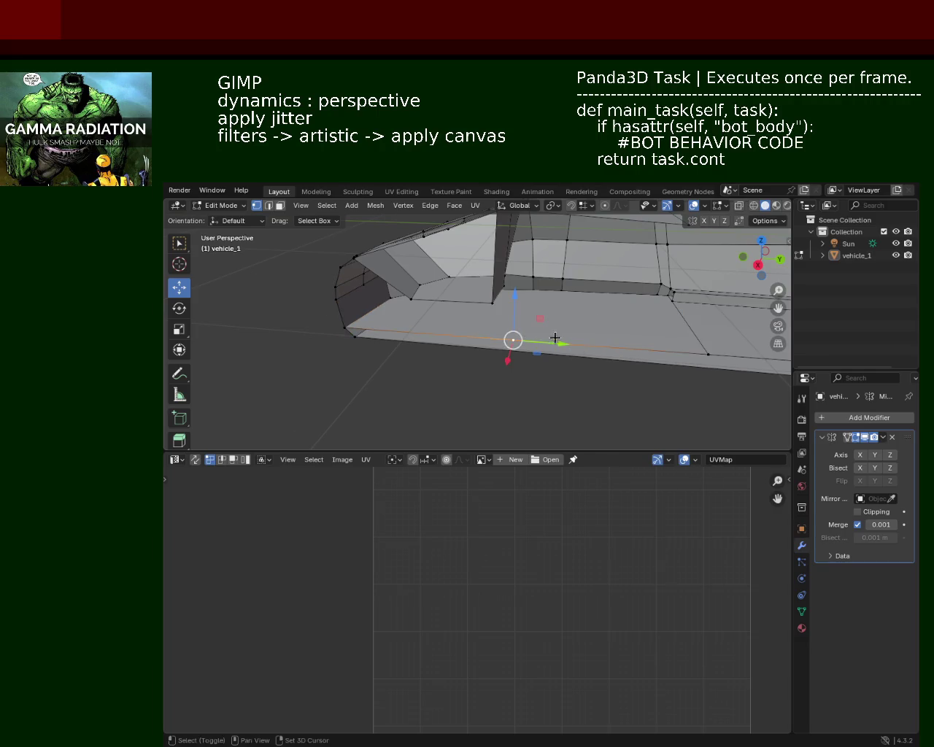
key("shift+v")
left_click(712, 333)
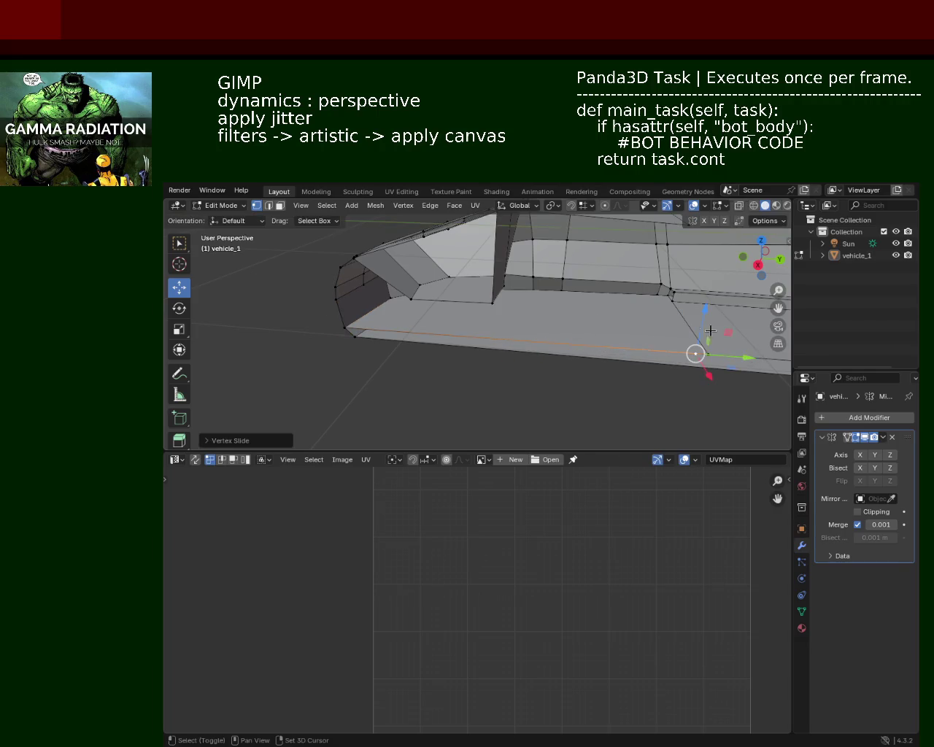
Select vertices behind the wheel arch and fill a new face between them.
left_click(657, 297, "shift")
middle_click_drag(657, 298, 587, 364)
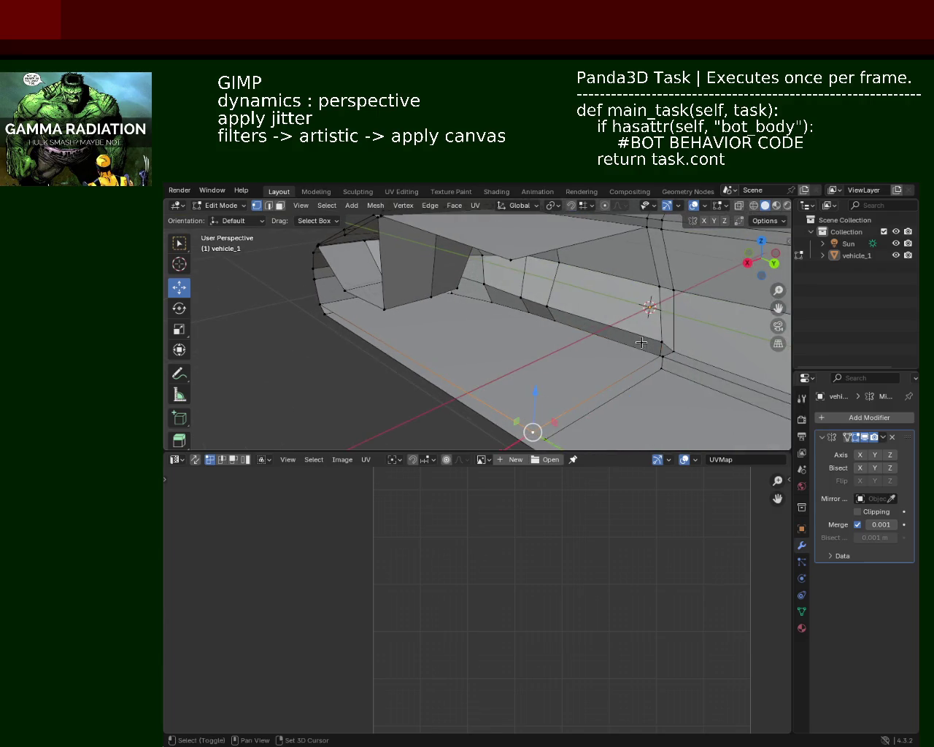
left_click(658, 290, "shift")
middle_click_drag(657, 292, 652, 302)
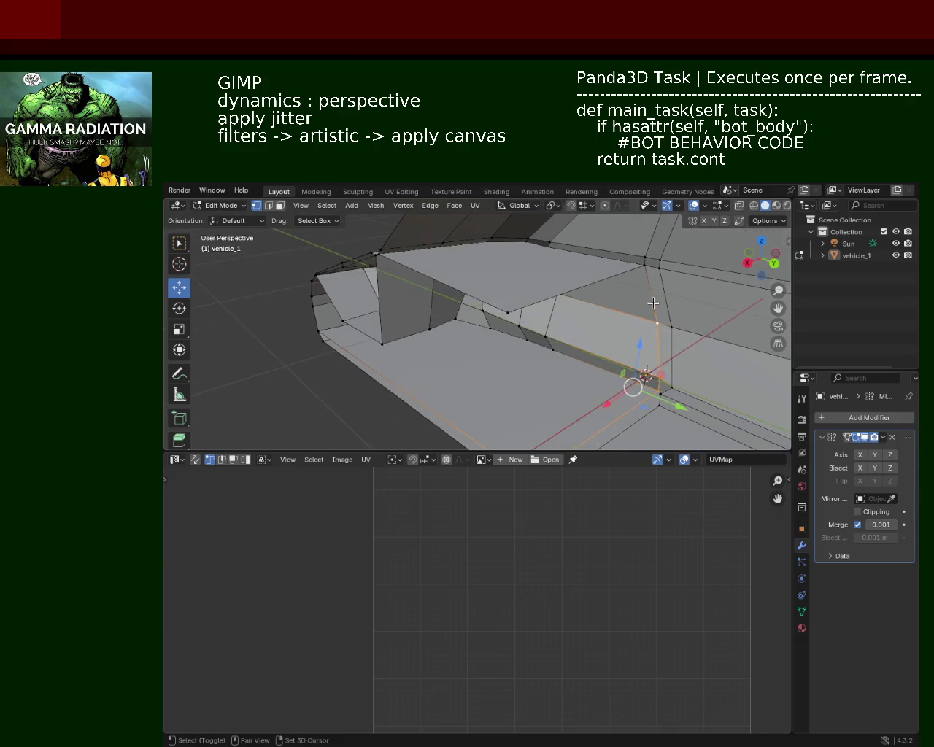
key("f")
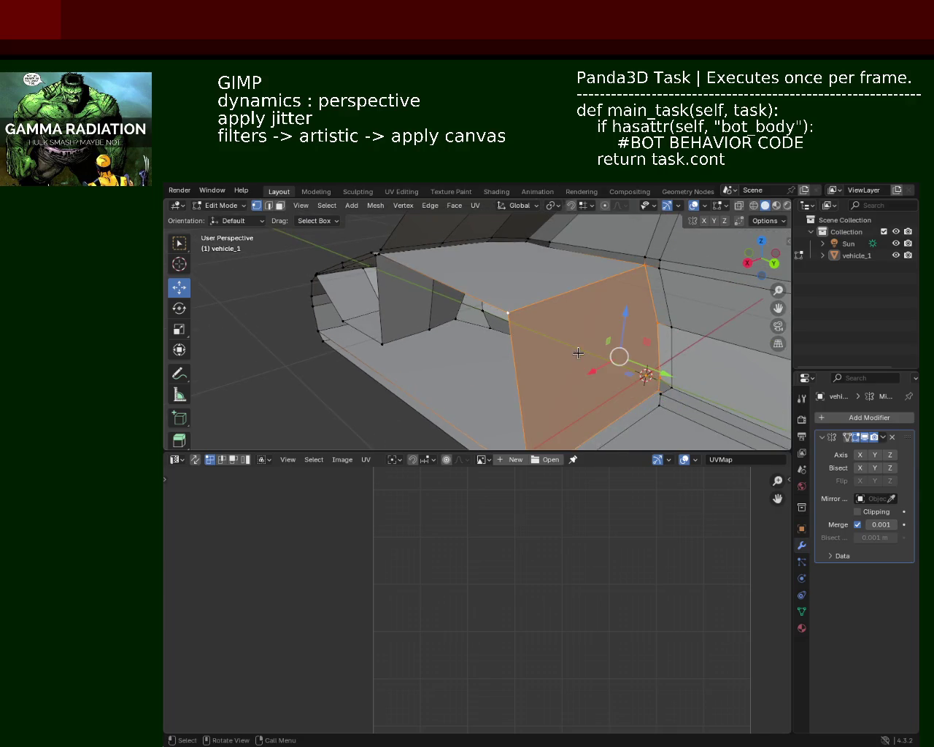
middle_click_drag(553, 344, 593, 293)
middle_click_drag(520, 264, 620, 331)
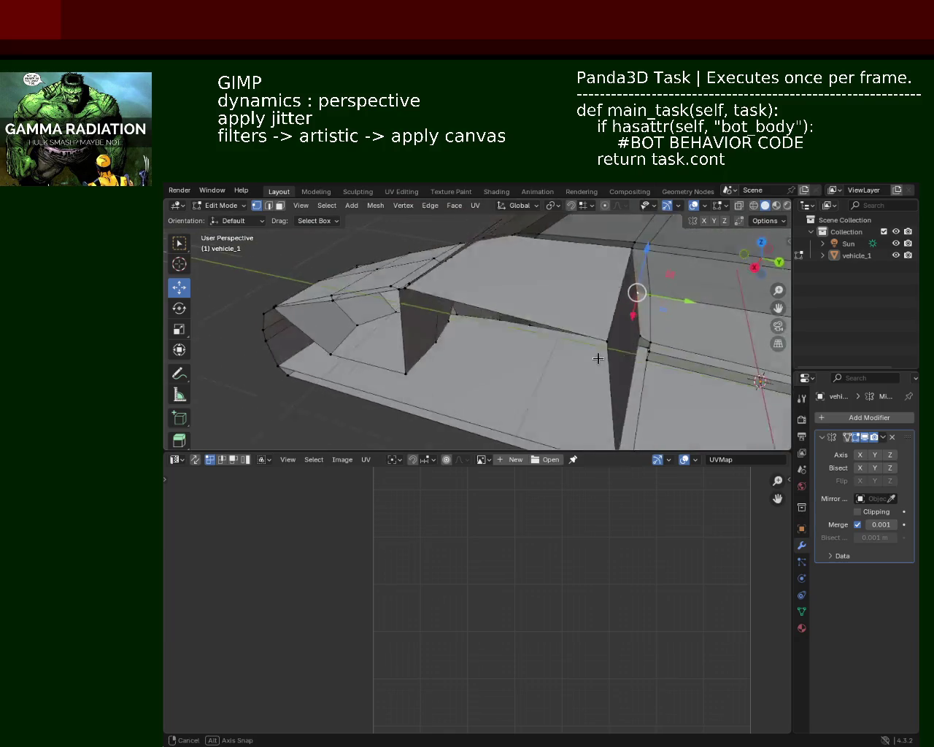
Reposition a vertex of the new face, then select a lower arch vertex.
key("g")
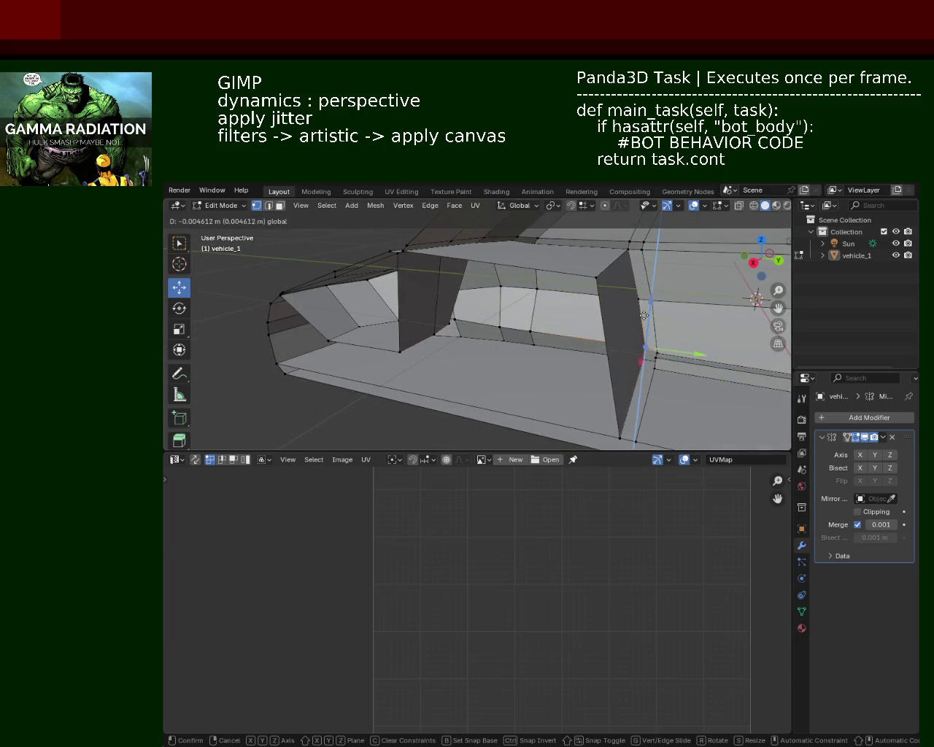
left_click(643, 345)
mouse_move(644, 345)
middle_mouse_down()
mouse_move(593, 334)
mouse_move(558, 356)
middle_mouse_up()
middle_click_drag(665, 343, 517, 381)
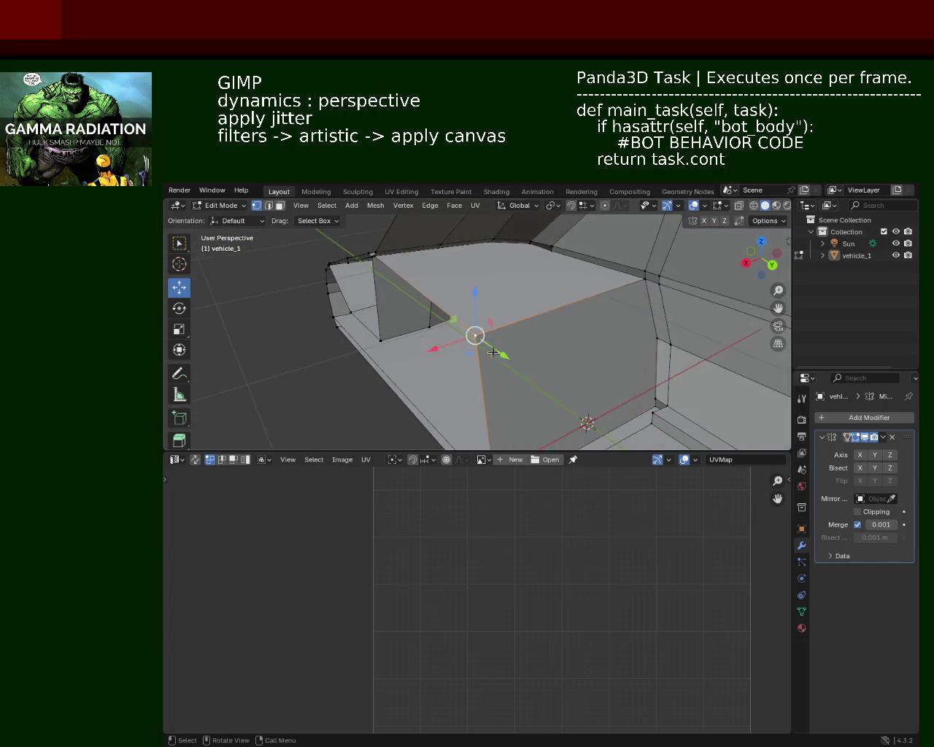
left_click(481, 353)
key("ctrl+e")
key("Escape")
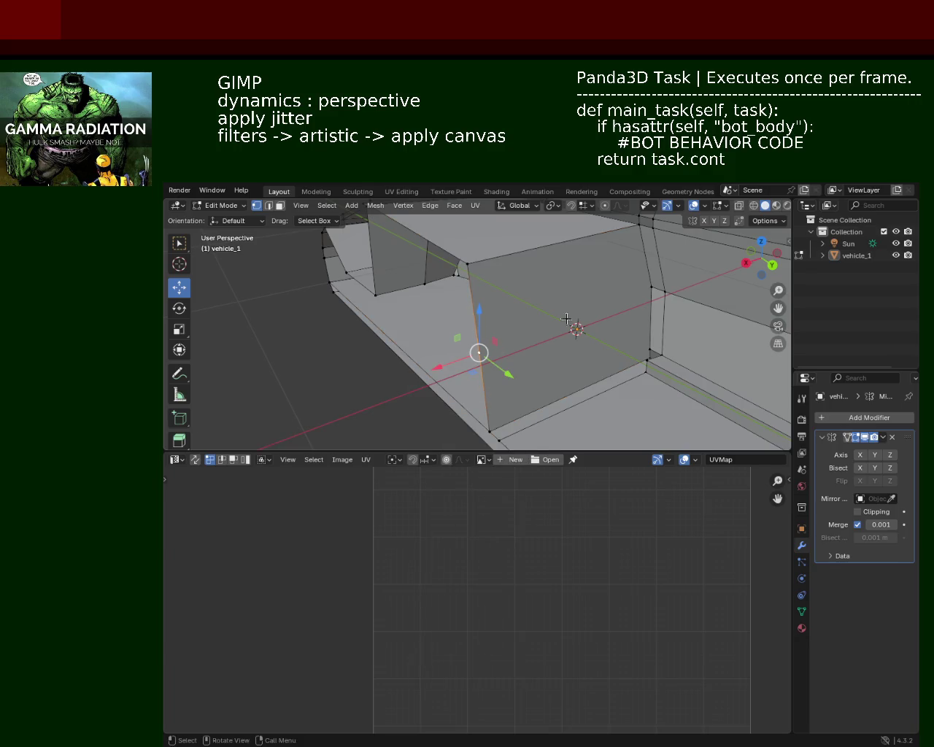
Enable the Y axis in the Mirror modifier and inspect the mirrored car body.
mouse_move(591, 321)
middle_mouse_down()
mouse_move(518, 334)
mouse_move(574, 337)
mouse_move(441, 302)
mouse_move(665, 360)
mouse_move(758, 408)
middle_mouse_up()
left_click(874, 454)
mouse_move(677, 317)
middle_mouse_down()
mouse_move(488, 377)
mouse_move(507, 292)
mouse_move(524, 321)
middle_mouse_up()
scroll(479, 341, "up", 3)
scroll(477, 358, "down", 3)
scroll(525, 324, "up", 3)
scroll(518, 314, "down", 6)
scroll(518, 315, "up", 3)
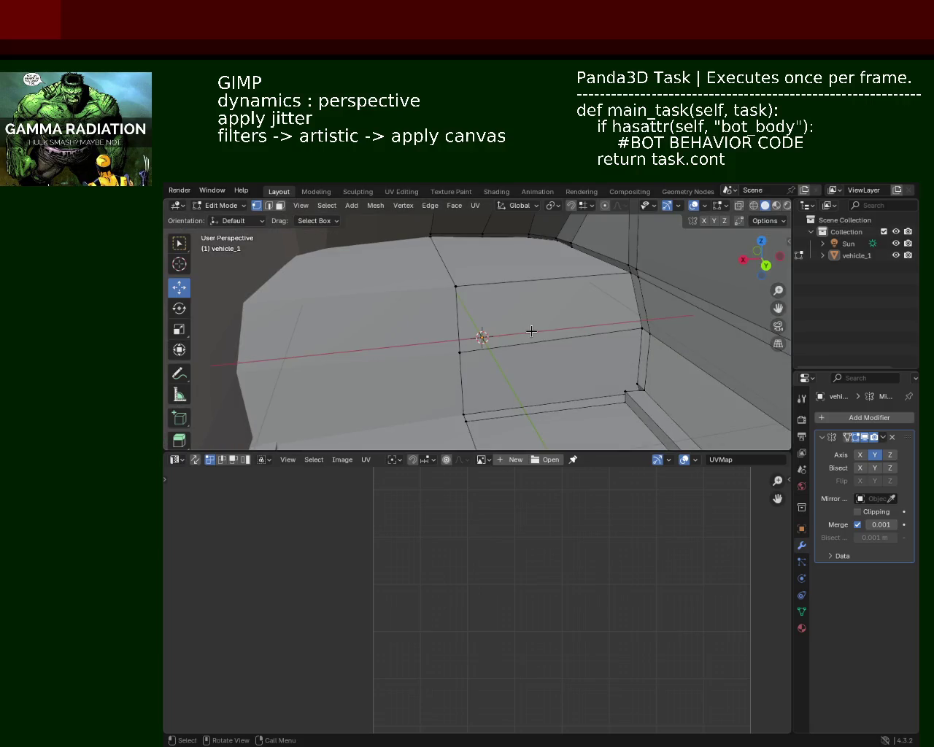
middle_click_drag(531, 331, 538, 320)
scroll(533, 329, "up", 3)
scroll(515, 334, "down", 3)
scroll(538, 323, "up", 3)
scroll(542, 327, "down", 3)
scroll(515, 314, "down", 4)
mouse_move(702, 323)
middle_mouse_down()
mouse_move(511, 384)
mouse_move(579, 323)
middle_mouse_up()
mouse_move(654, 343)
middle_mouse_down("ctrl")
mouse_move(558, 277)
mouse_move(575, 307)
mouse_move(548, 323)
mouse_move(635, 302)
mouse_move(495, 311)
mouse_move(492, 375)
mouse_move(530, 386)
mouse_move(486, 308)
mouse_move(501, 358)
mouse_move(844, 378)
middle_mouse_up("ctrl")
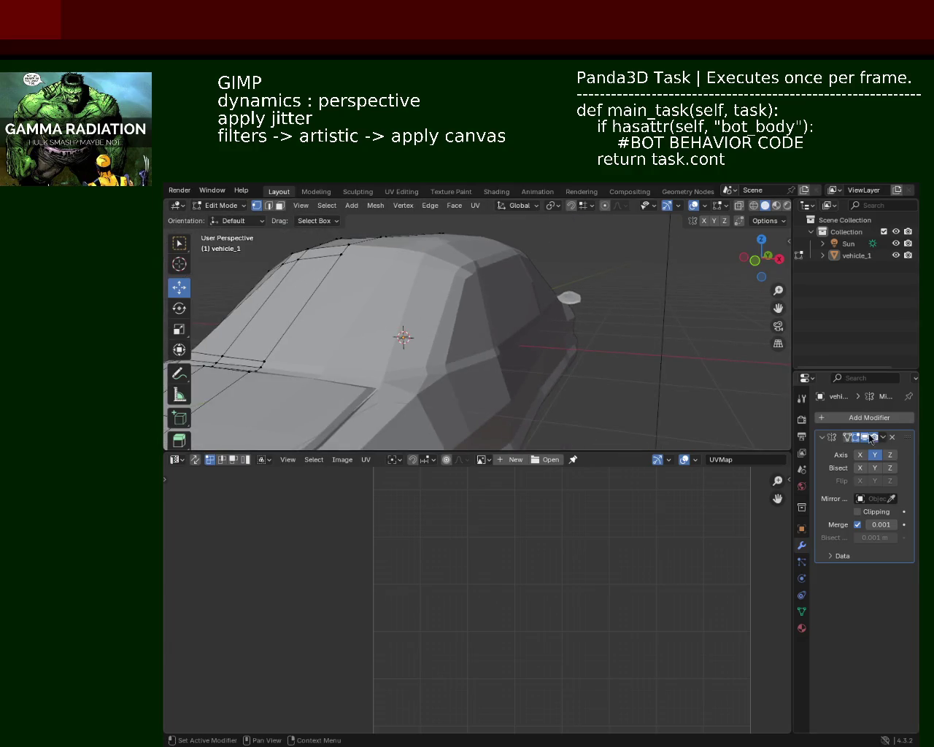
Turn off Y-axis mirroring and zoom in on the half car's side panel.
left_click(873, 455)
middle_click_drag(404, 338, 438, 347)
mouse_move(575, 340)
middle_mouse_down("ctrl")
mouse_move(592, 333)
mouse_move(563, 374)
mouse_move(579, 339)
mouse_move(553, 333)
middle_mouse_up("ctrl")
scroll(552, 332, "down", 1)
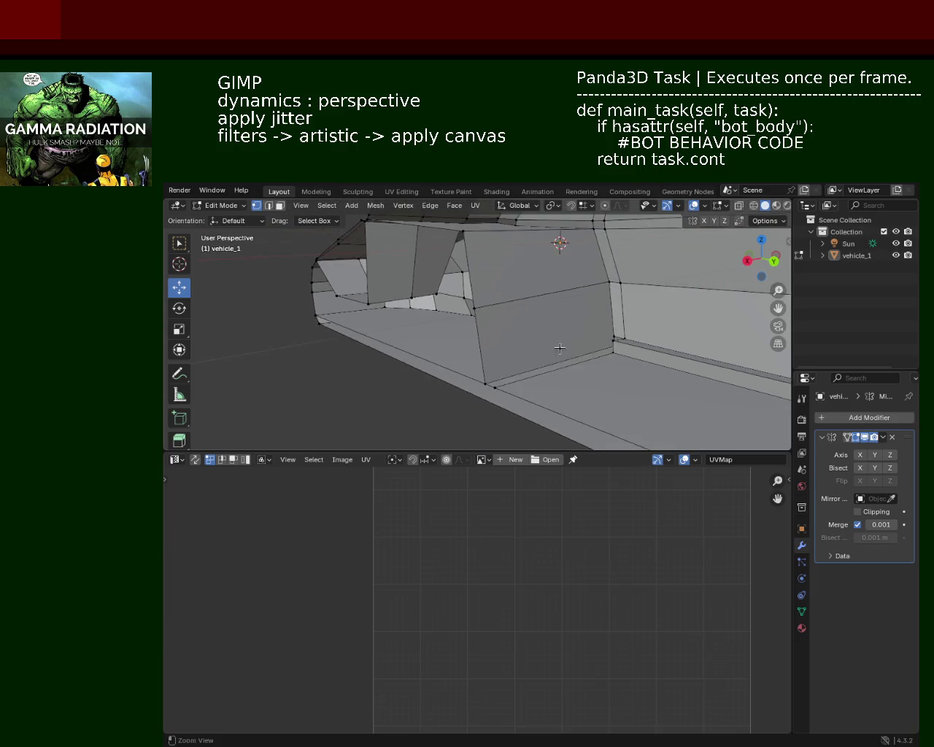
scroll(540, 331, "down", 1)
scroll(525, 329, "down", 2)
scroll(511, 328, "down", 1)
scroll(511, 327, "up", 2)
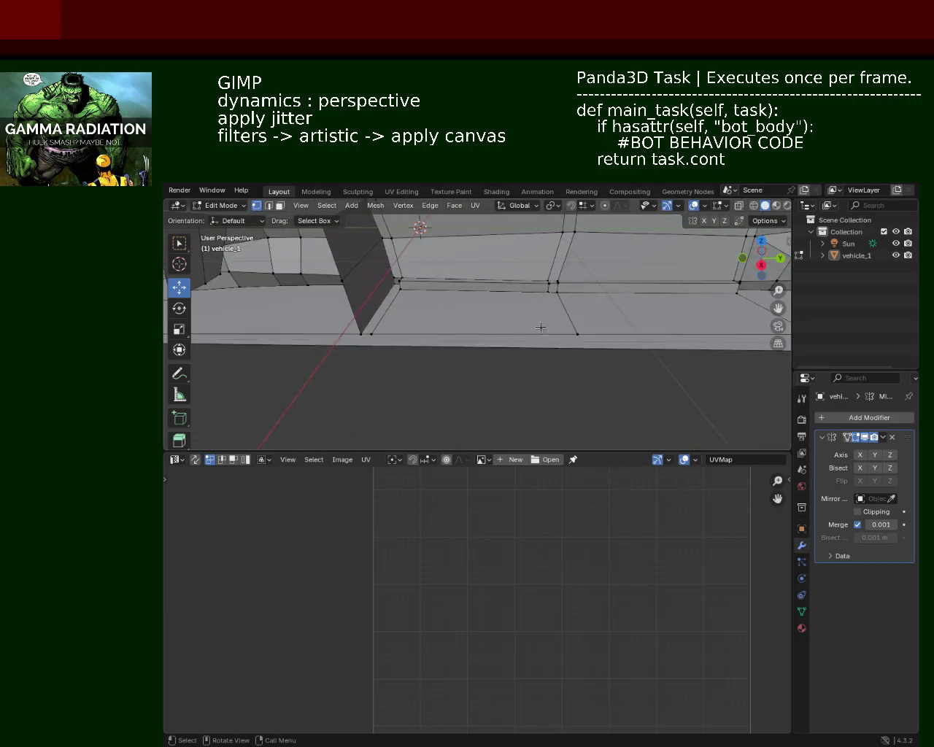
scroll(508, 326, "up", 1)
scroll(506, 325, "up", 2)
scroll(501, 324, "up", 1)
scroll(502, 324, "up", 2)
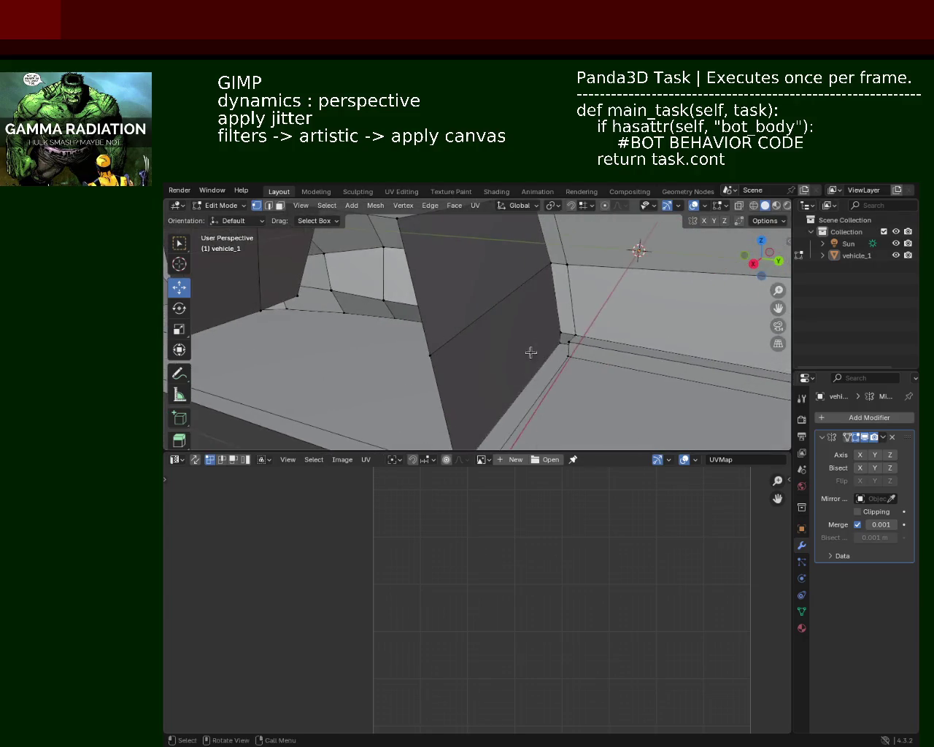
scroll(527, 348, "up", 2)
scroll(538, 285, "up", 1)
Subdivide the wheel-arch edge, slide the new vertex along it, and raise it slightly.
key("ctrl+e")
left_click(438, 321)
left_click(496, 409)
key("shift+v")
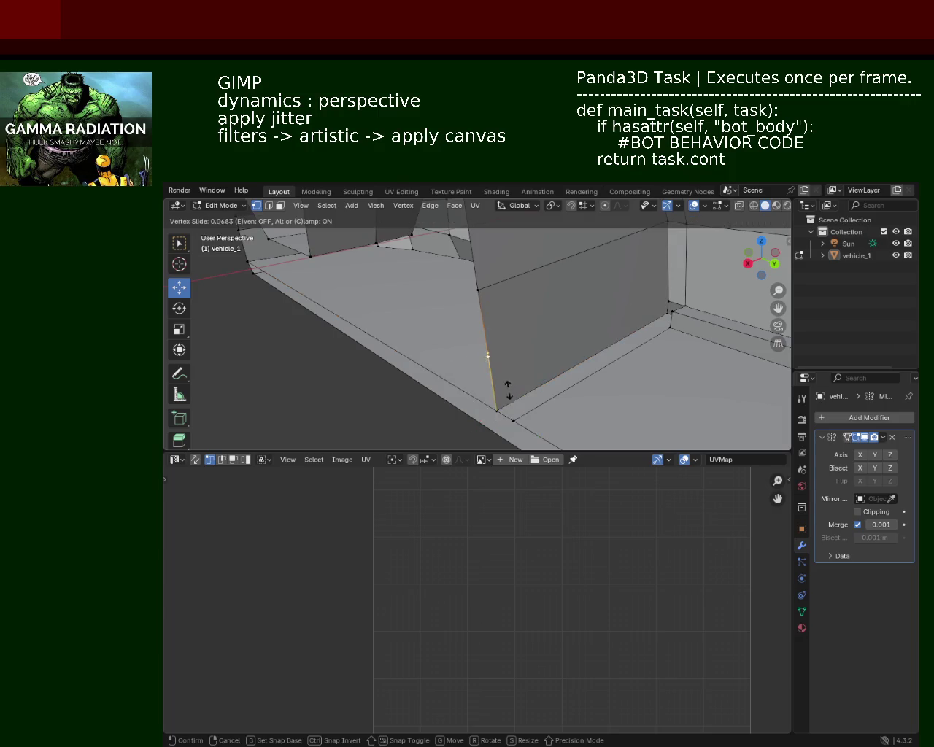
left_click(516, 432)
left_click(669, 301, "shift")
left_click(456, 385)
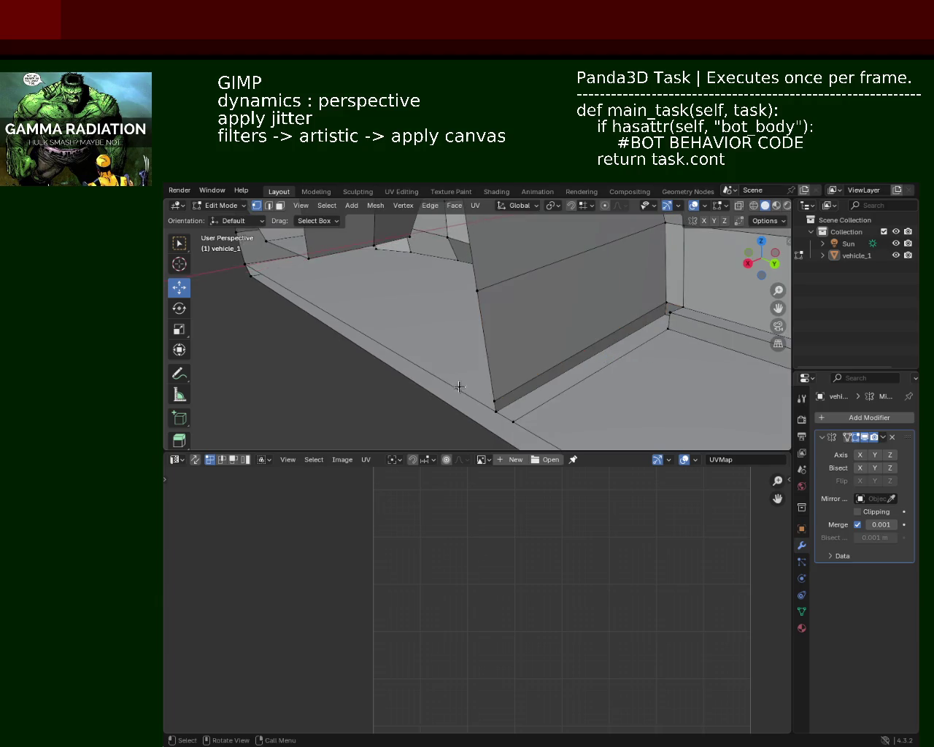
left_click_drag(494, 364, 494, 359)
Vertex-slide the right corner vertex along its edge.
left_click(663, 314)
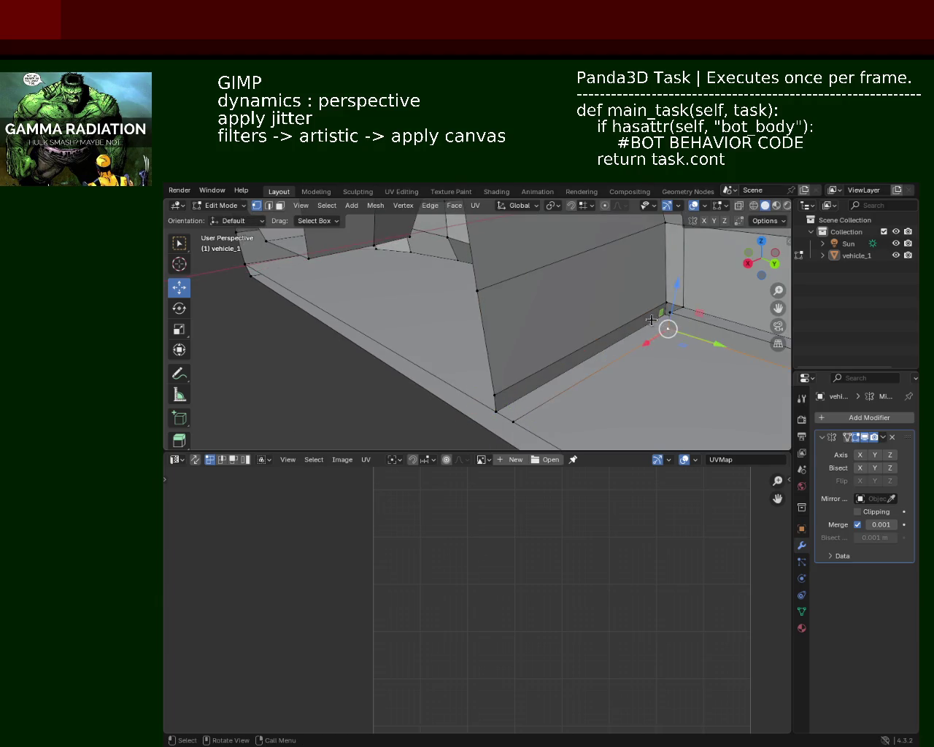
left_click(500, 402, "shift")
left_click(499, 410, "shift")
left_click(665, 316)
key("shift+v")
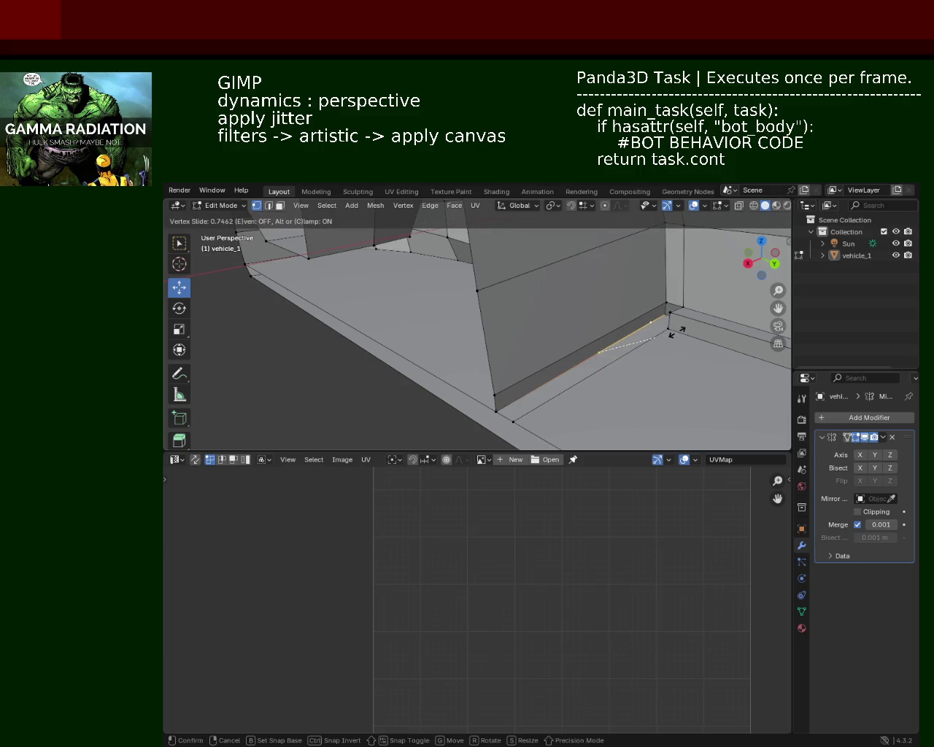
left_click(672, 332)
key("ctrl+e")
left_click(586, 318)
Slide the panel's lower edge along the surface and add the floor edge to the selection.
left_click(643, 312, "shift")
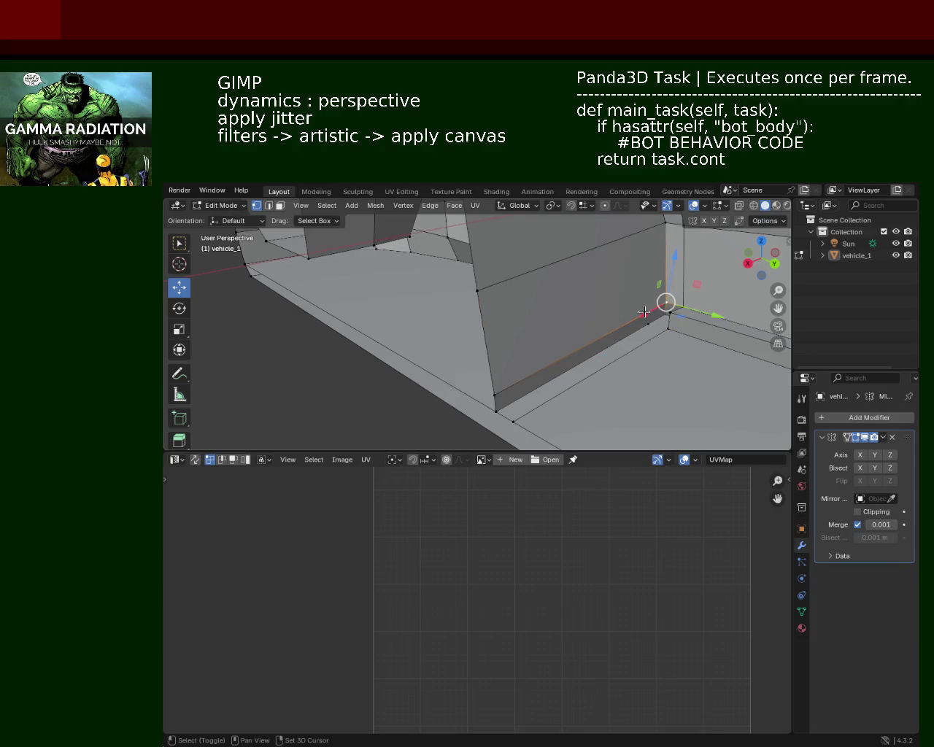
key("shift+v")
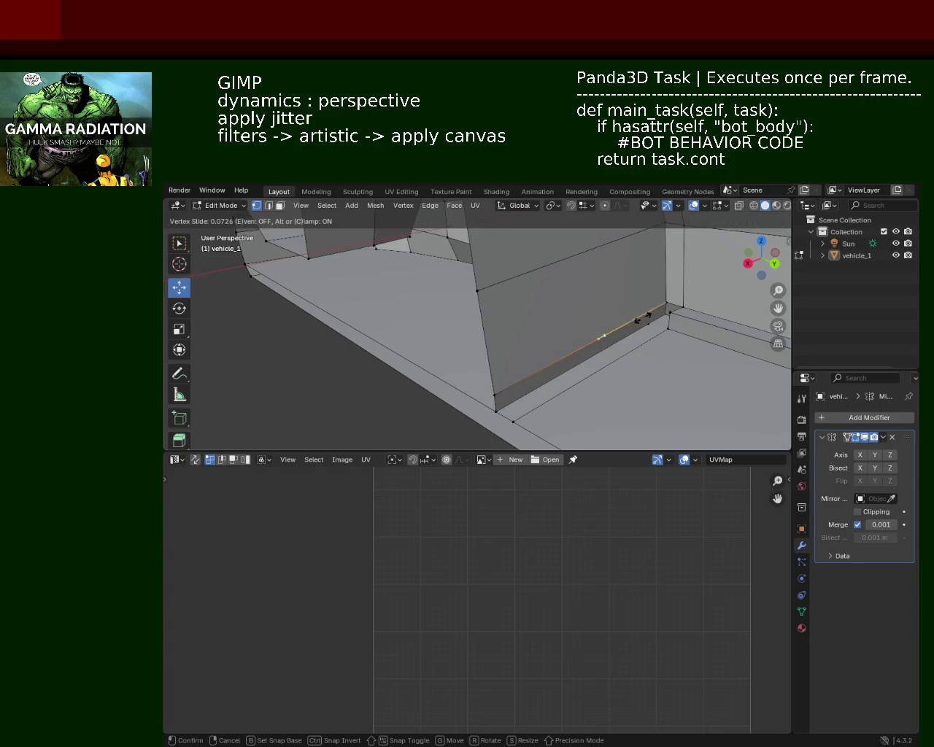
left_click(686, 290)
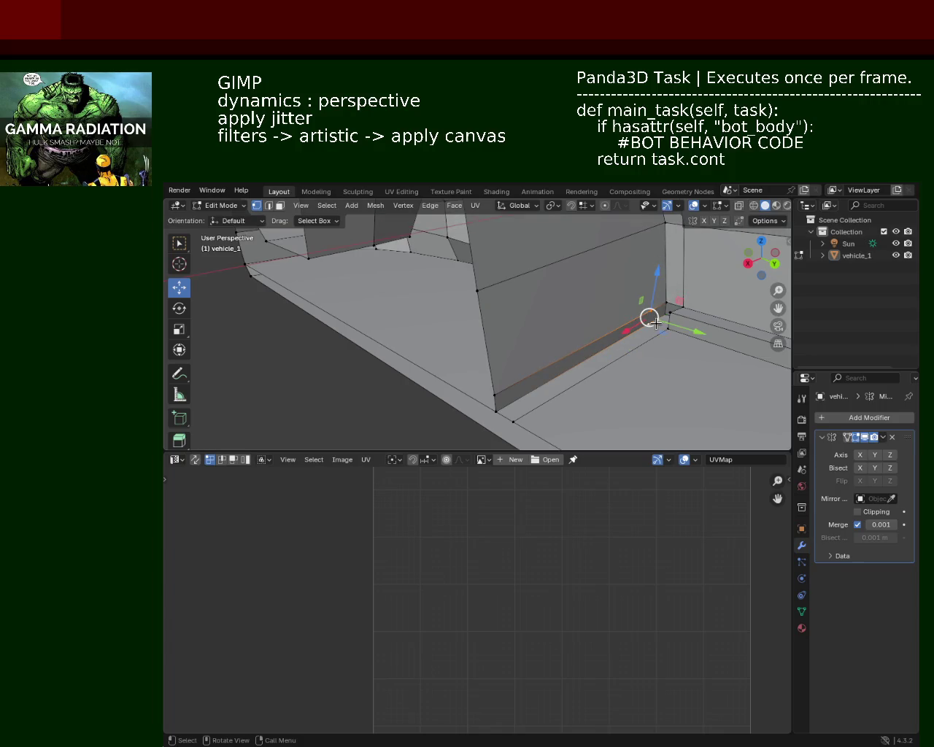
left_click(669, 337, "shift")
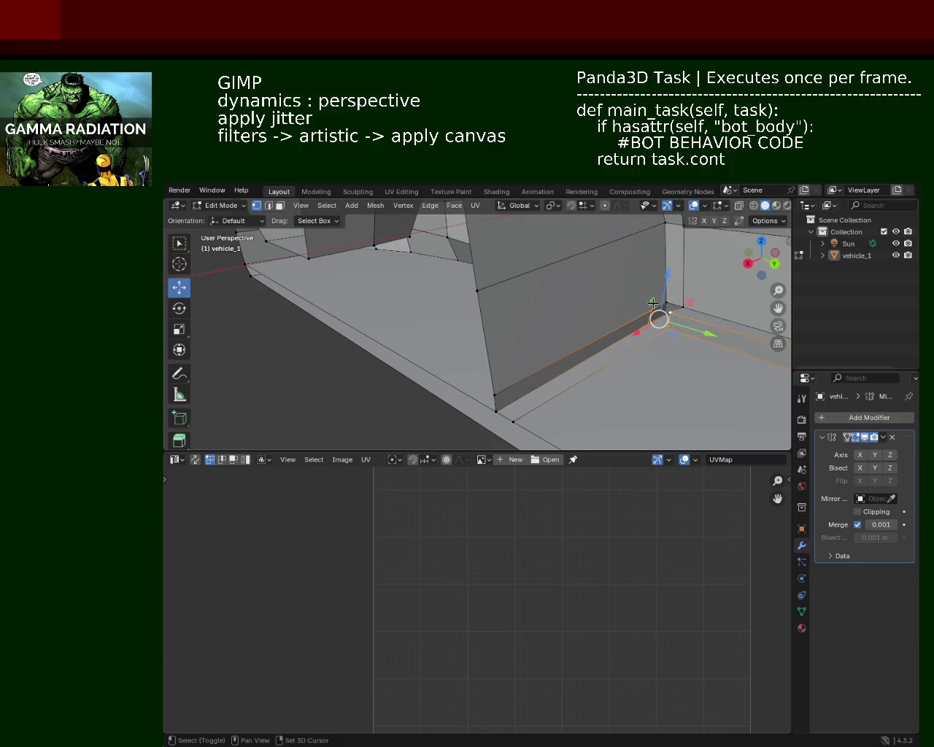
middle_click_drag(653, 325, 442, 329)
left_click(442, 329)
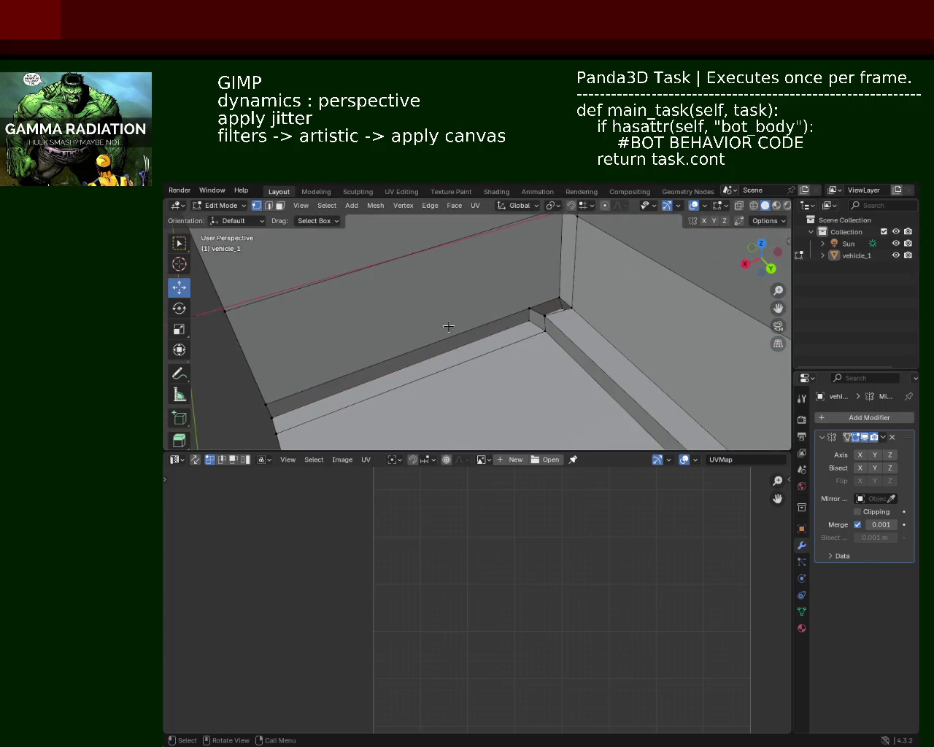
Move the inner sill edge about 0.049 m along X to tighten the lower corner.
left_click_drag(496, 331, 534, 306)
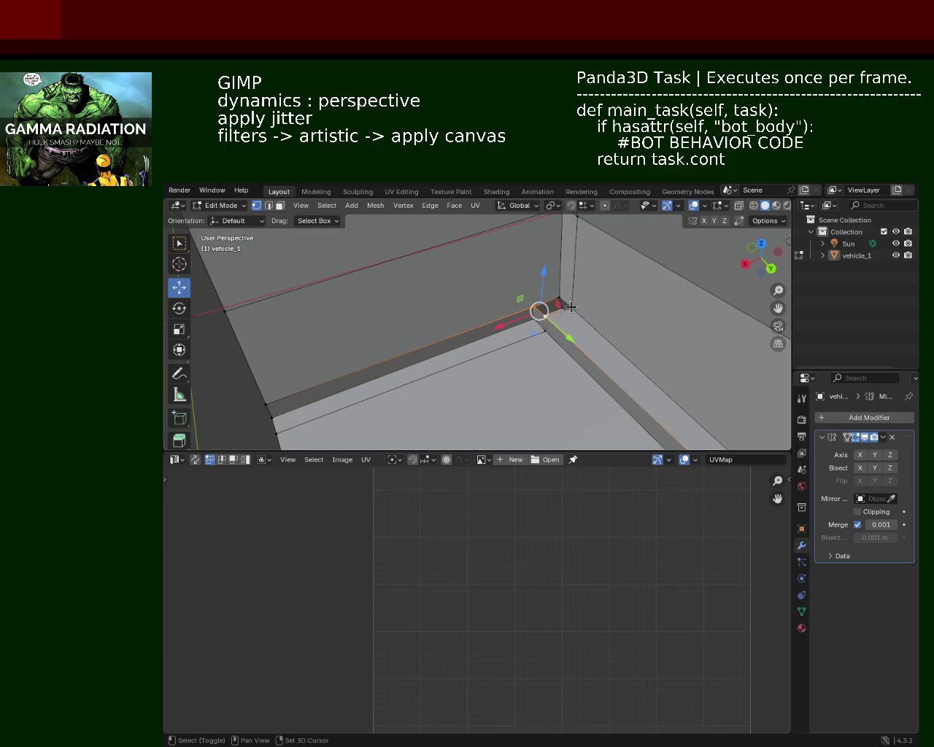
mouse_move(552, 354)
middle_mouse_down()
mouse_move(535, 334)
mouse_move(571, 336)
middle_mouse_up()
left_click_drag(482, 328, 473, 333)
left_click(546, 317)
scroll(546, 317, "down", 3)
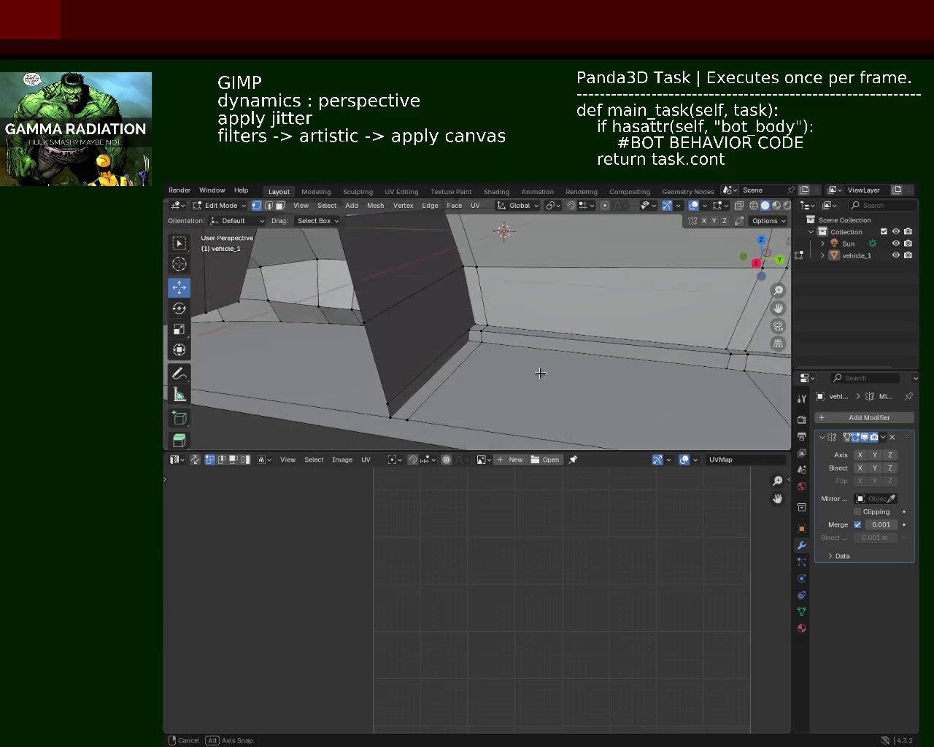
Raise the sill edge slightly and save vehicle_1.blend.
mouse_move(539, 373)
middle_mouse_down()
mouse_move(613, 396)
mouse_move(455, 382)
mouse_move(467, 350)
mouse_move(498, 339)
middle_mouse_up()
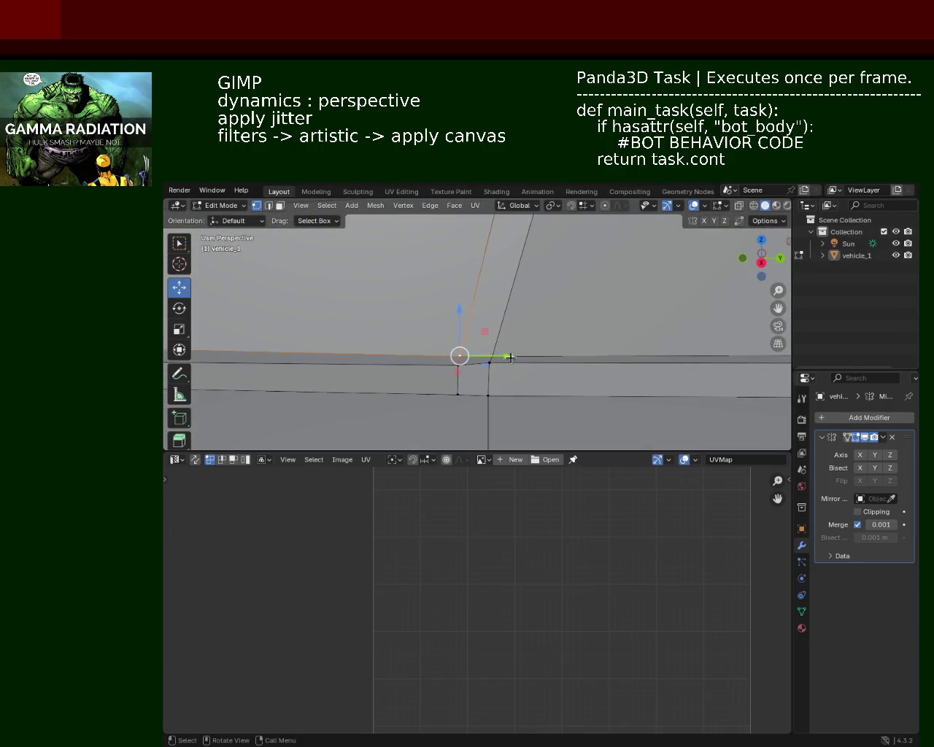
left_click_drag(498, 339, 493, 340)
scroll(496, 343, "down", 2)
scroll(500, 344, "down", 3)
key("ctrl+s")
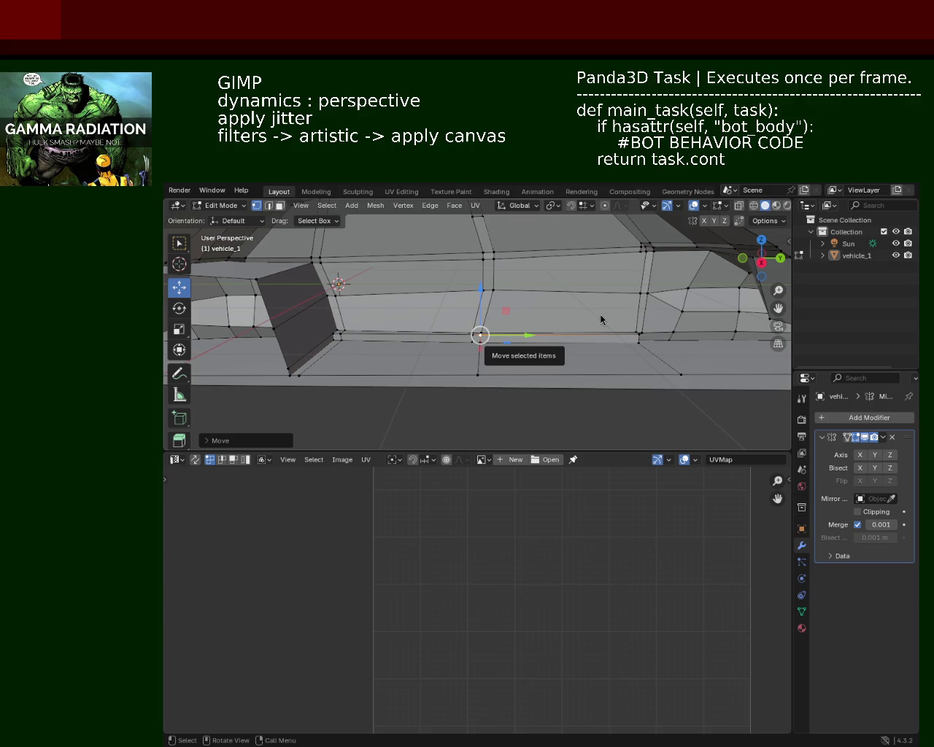
Shift a wheel-arch vertex about 0.021 m along X and save vehicle_1.blend.
mouse_move(598, 319)
middle_mouse_down()
mouse_move(538, 339)
mouse_move(529, 322)
middle_mouse_up()
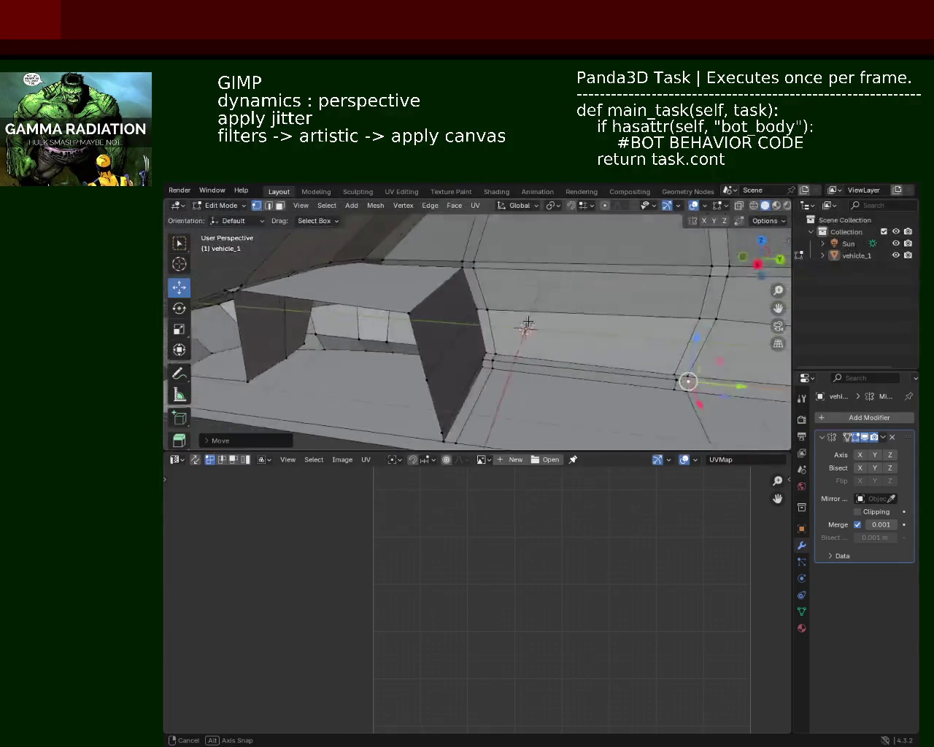
mouse_move(528, 322)
middle_mouse_down()
mouse_move(493, 269)
mouse_move(469, 270)
mouse_move(458, 294)
mouse_move(527, 355)
mouse_move(533, 345)
middle_mouse_up()
left_click(459, 292)
key("g")
key("x")
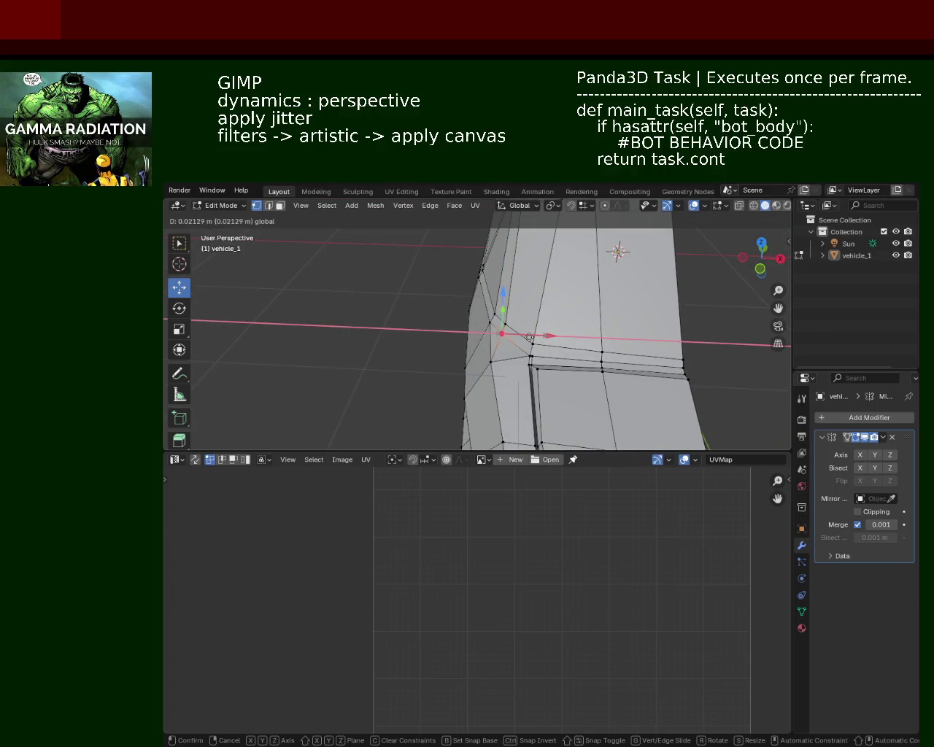
left_click(530, 337)
key("ctrl+s")
Select a single vertex on the car's underside.
mouse_move(640, 318)
middle_mouse_down()
mouse_move(501, 310)
mouse_move(455, 321)
middle_mouse_up()
left_click(362, 313, "shift")
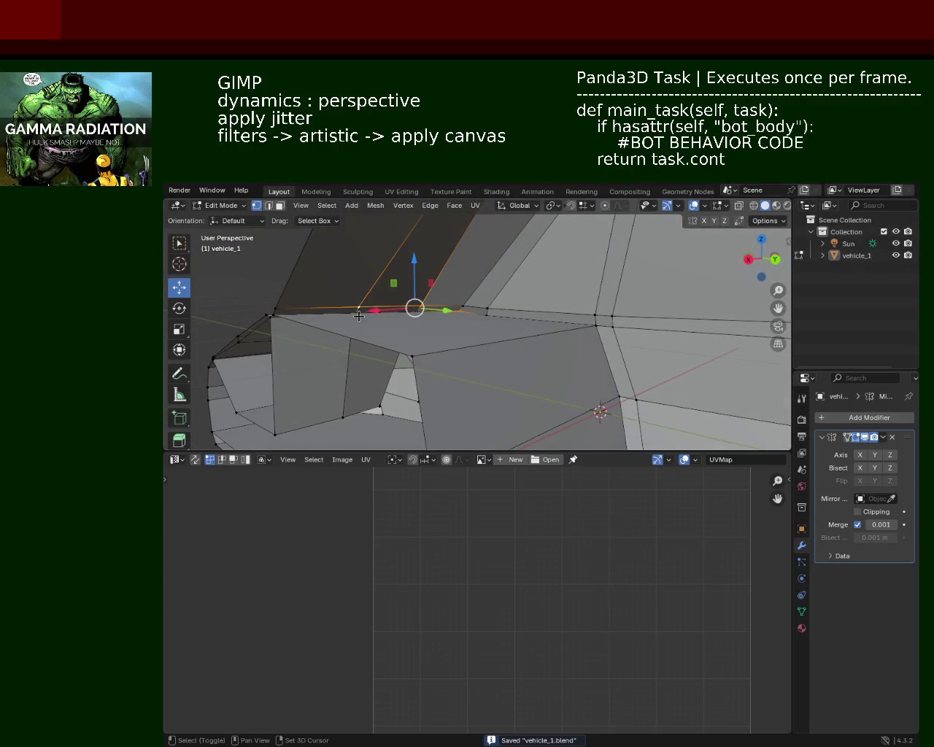
mouse_move(365, 314)
middle_mouse_down()
mouse_move(339, 318)
mouse_move(498, 296)
mouse_move(556, 307)
mouse_move(593, 379)
middle_mouse_up()
left_click(506, 278, "shift")
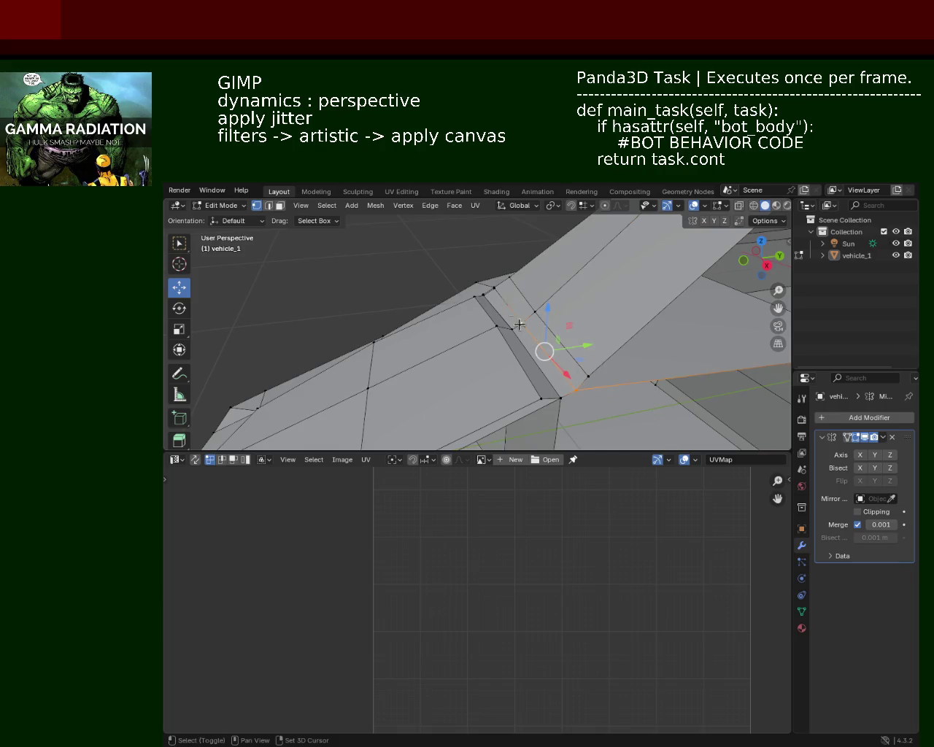
Nudge the roof vertices along Y, about 0.0116 m, and save vehicle_1.blend.
mouse_move(499, 293)
middle_mouse_down()
mouse_move(549, 335)
mouse_move(478, 273)
mouse_move(510, 353)
middle_mouse_up()
mouse_move(571, 360)
middle_mouse_down()
mouse_move(613, 363)
mouse_move(517, 339)
mouse_move(538, 382)
mouse_move(494, 346)
mouse_move(486, 365)
middle_mouse_up()
left_click_drag(469, 351, 482, 357)
mouse_move(519, 377)
middle_mouse_down()
mouse_move(669, 384)
mouse_move(548, 343)
mouse_move(506, 341)
mouse_move(573, 300)
middle_mouse_up()
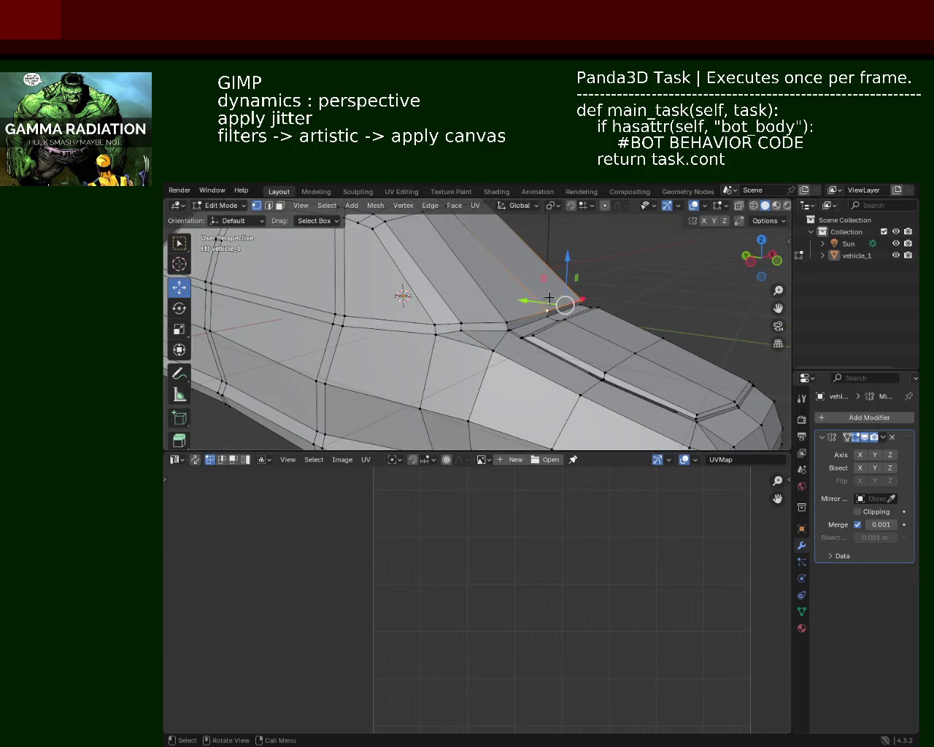
left_click_drag(560, 295, 563, 294)
mouse_move(563, 295)
middle_mouse_down()
mouse_move(514, 347)
mouse_move(542, 303)
mouse_move(519, 312)
middle_mouse_up()
left_click_drag(467, 318, 467, 319)
mouse_move(515, 291)
left_mouse_down()
mouse_move(499, 275)
mouse_move(496, 297)
left_mouse_up()
left_click(496, 297)
key("ctrl+s")
Slide two selected roof edges about 0.0169 along the roof.
mouse_move(650, 348)
middle_mouse_down()
mouse_move(552, 343)
mouse_move(592, 366)
middle_mouse_up()
scroll(552, 343, "up", 2)
left_click(599, 342)
left_click(677, 306, "shift")
key("g")
key("g")
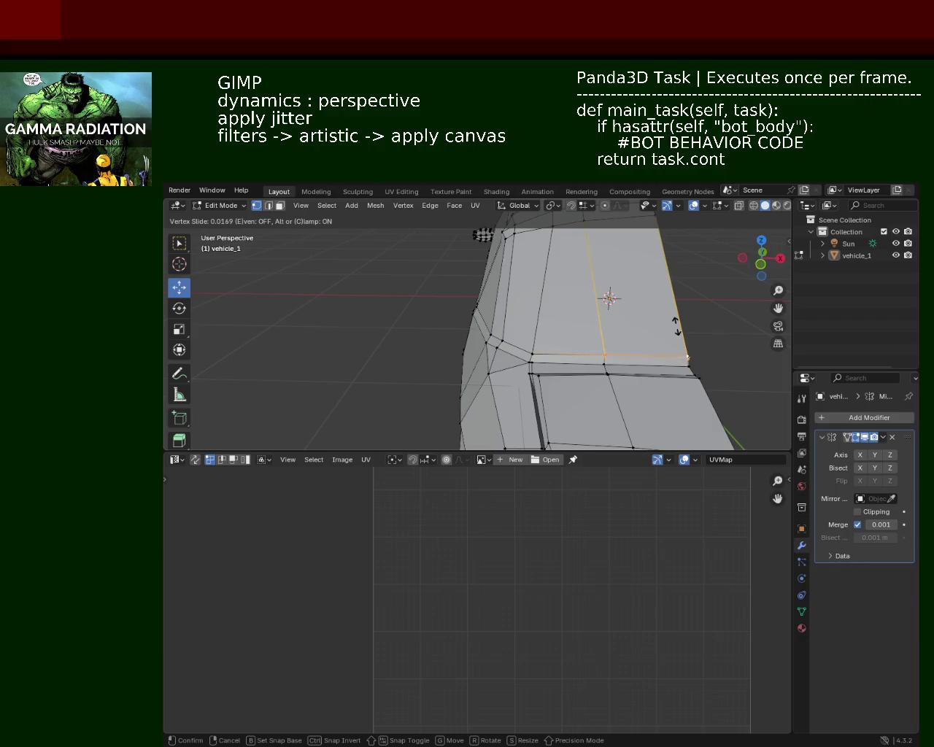
left_click(676, 330)
mouse_move(676, 330)
middle_mouse_down()
mouse_move(518, 324)
mouse_move(513, 299)
mouse_move(531, 312)
middle_mouse_up()
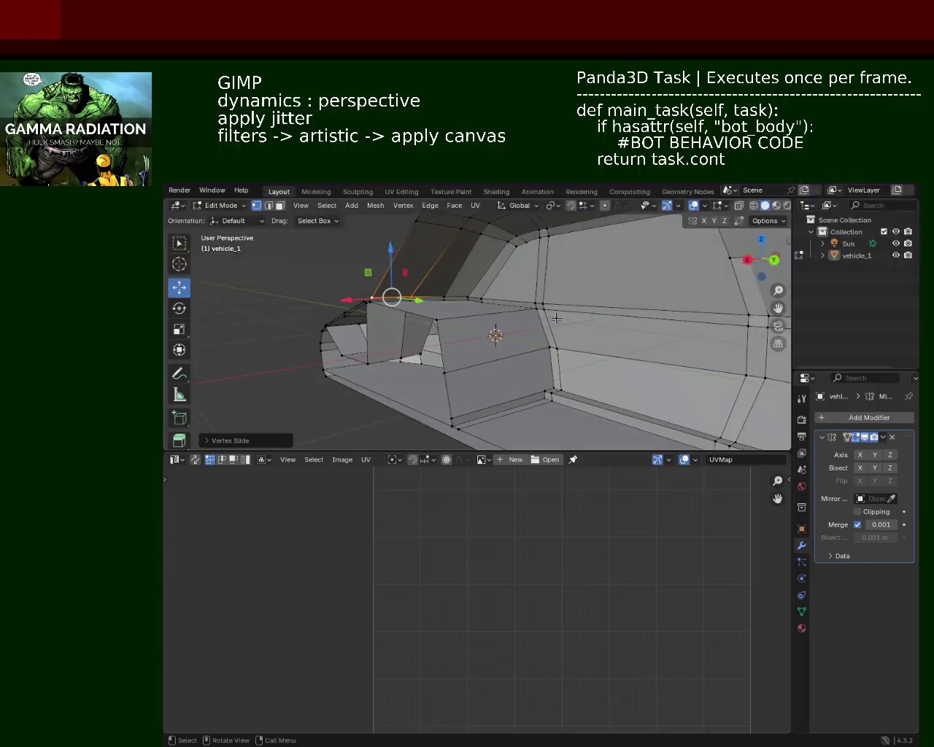
Save, move the selected vertex down along Z, and nudge the sill corner vertex vertically.
key("ctrl+s")
mouse_move(566, 276)
middle_mouse_down()
mouse_move(538, 314)
mouse_move(606, 285)
mouse_move(602, 263)
mouse_move(590, 333)
mouse_move(491, 342)
mouse_move(506, 302)
mouse_move(471, 360)
mouse_move(479, 339)
mouse_move(544, 352)
mouse_move(597, 348)
mouse_move(559, 328)
mouse_move(581, 369)
mouse_move(482, 306)
mouse_move(477, 273)
mouse_move(536, 319)
mouse_move(588, 316)
mouse_move(633, 300)
middle_mouse_up()
key("g")
key("z")
left_click(447, 308)
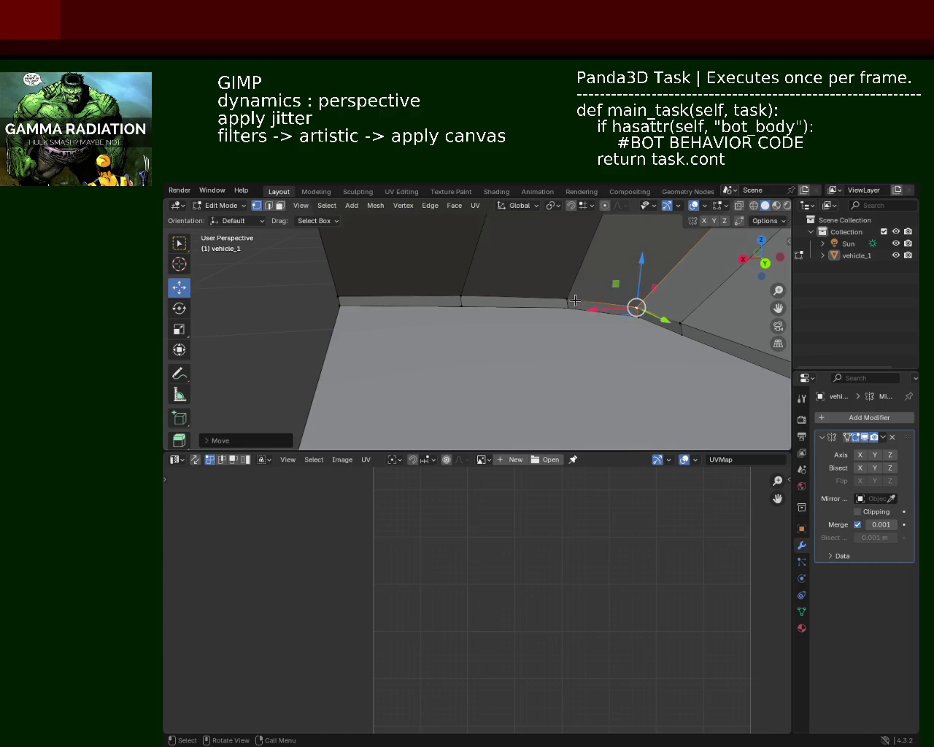
left_click(339, 307)
left_click_drag(337, 275, 343, 268)
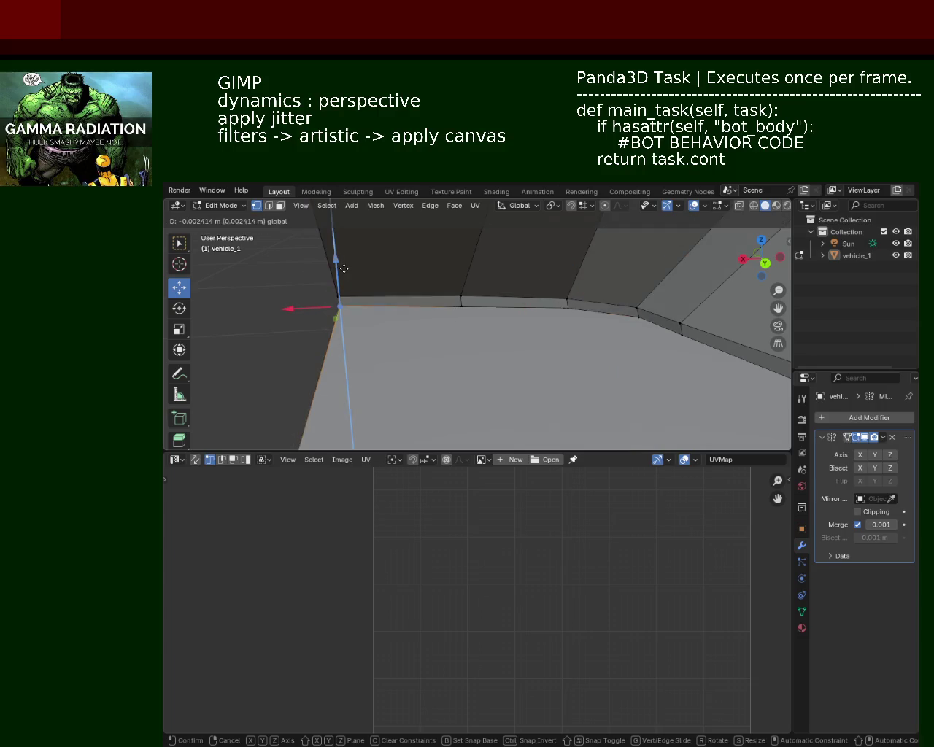
Move a wheel-arch vertex sideways along X and save vehicle_1.blend.
mouse_move(343, 268)
middle_mouse_down()
mouse_move(527, 345)
mouse_move(481, 344)
mouse_move(509, 326)
mouse_move(448, 369)
mouse_move(457, 350)
mouse_move(511, 327)
mouse_move(567, 340)
mouse_move(495, 328)
mouse_move(394, 284)
mouse_move(598, 350)
mouse_move(537, 267)
mouse_move(408, 343)
mouse_move(452, 314)
mouse_move(424, 302)
mouse_move(438, 267)
mouse_move(478, 337)
mouse_move(542, 284)
mouse_move(441, 323)
mouse_move(420, 263)
middle_mouse_up()
scroll(484, 341, "up", 5)
left_click(509, 326)
key("g")
key("x")
key("Return")
key("ctrl+s")
Lower the arch-top vertex about 0.0164 m along Z and save vehicle_1.blend.
scroll(424, 301, "up", 5)
scroll(477, 337, "up", 3)
left_click(419, 256)
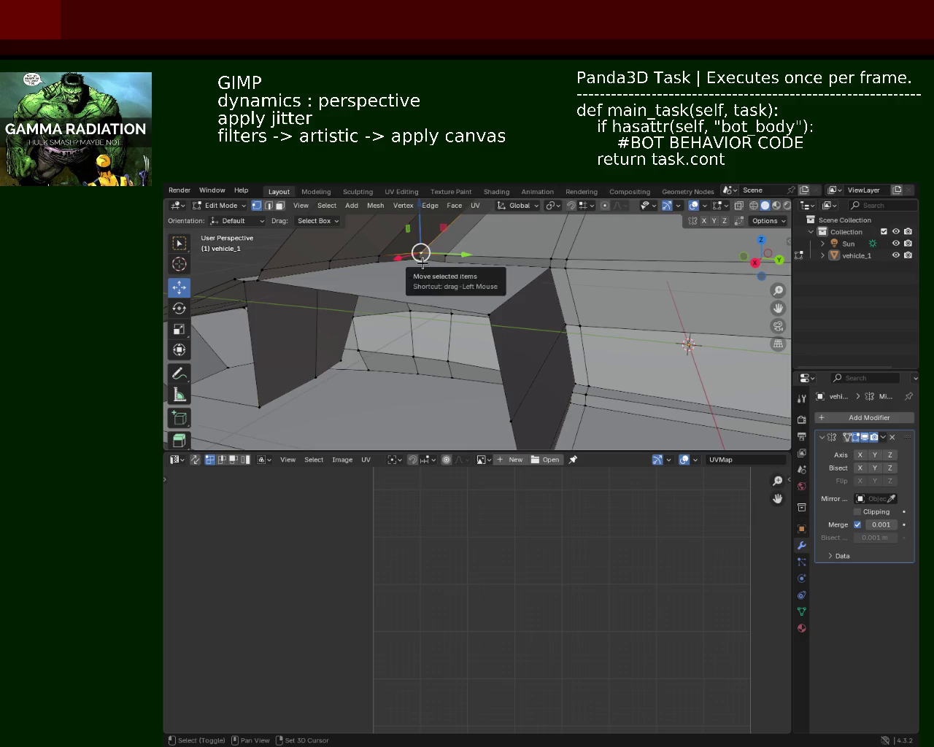
left_click_drag(421, 235, 423, 240)
left_click(444, 262)
key("ctrl+s")
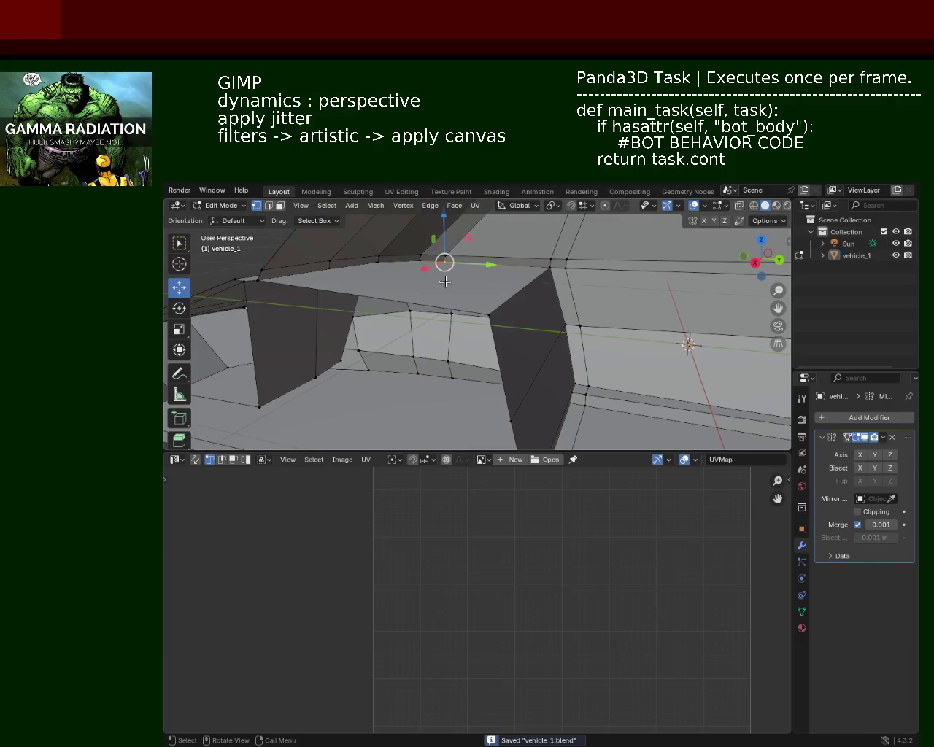
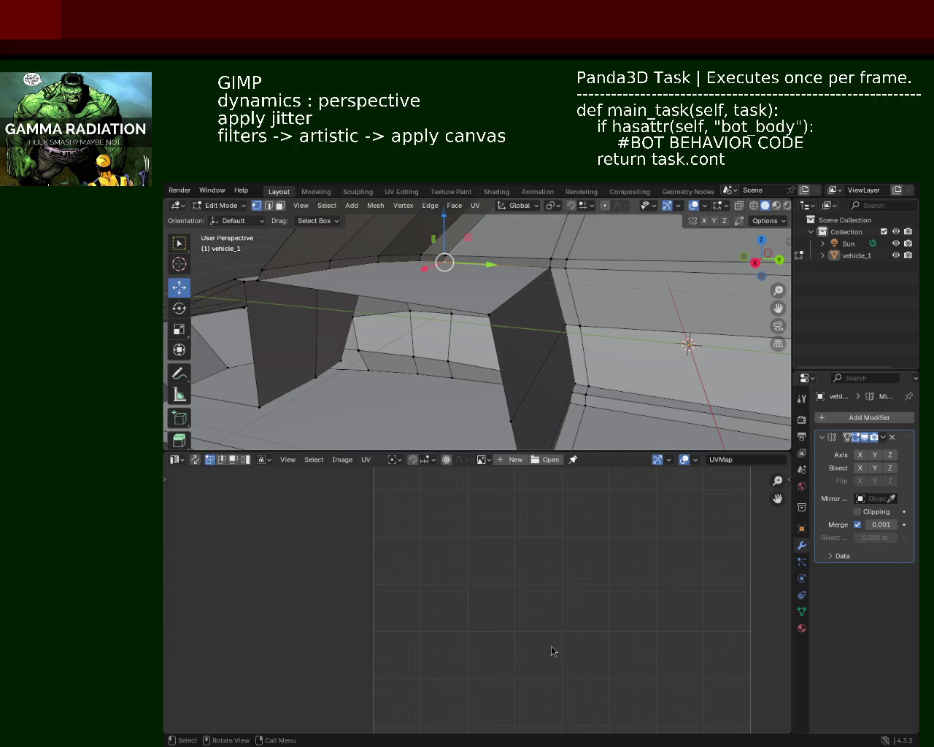
Lower the chosen vertex on vehicle_1's front side slightly along the Z axis.
mouse_move(645, 333)
middle_mouse_down()
mouse_move(510, 337)
mouse_move(652, 374)
middle_mouse_up()
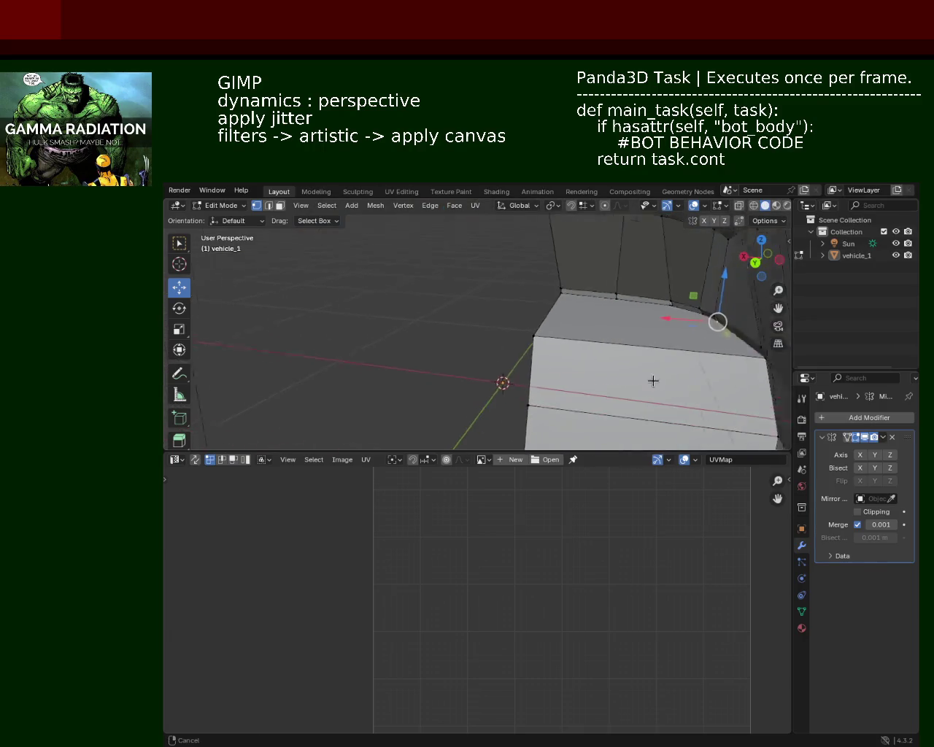
scroll(456, 338, "down", 3)
mouse_move(455, 338)
middle_mouse_down()
mouse_move(267, 244)
mouse_move(475, 275)
mouse_move(442, 306)
mouse_move(396, 319)
mouse_move(504, 352)
mouse_move(438, 358)
mouse_move(513, 370)
mouse_move(425, 301)
mouse_move(389, 291)
mouse_move(437, 318)
middle_mouse_up()
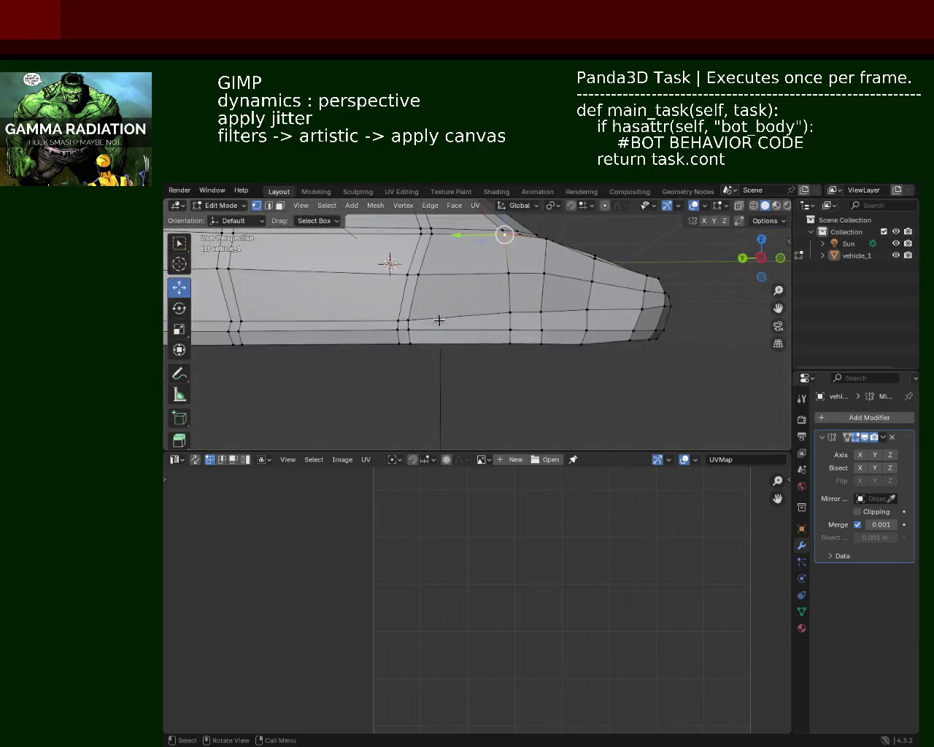
key("g")
key("z")
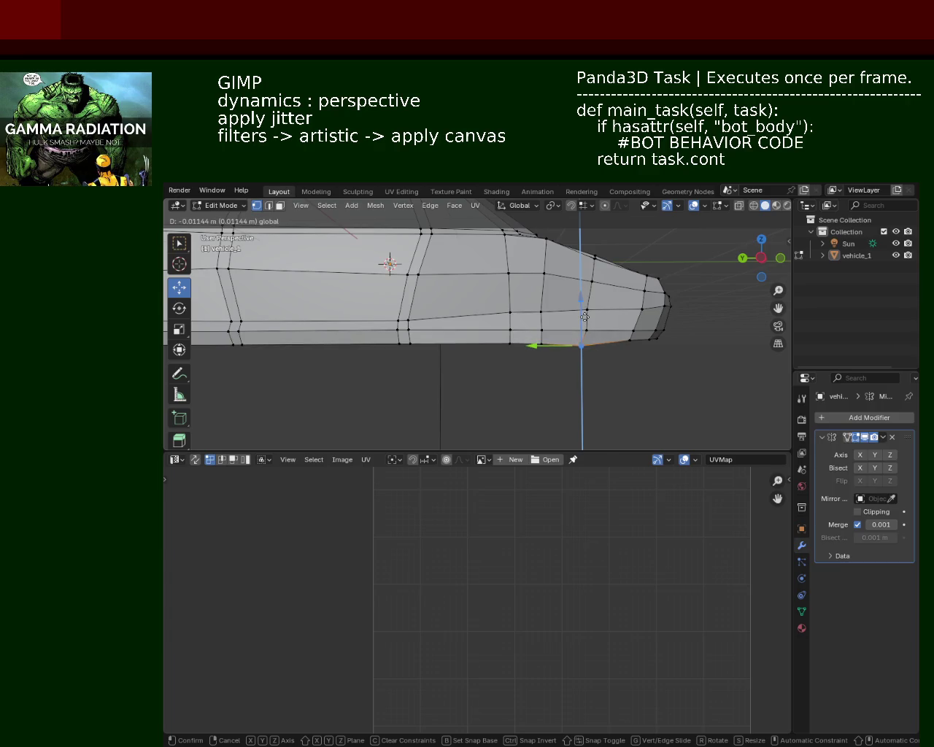
left_click(584, 316)
mouse_move(506, 322)
middle_mouse_down()
mouse_move(518, 324)
mouse_move(481, 302)
mouse_move(485, 312)
mouse_move(483, 292)
mouse_move(509, 327)
mouse_move(515, 308)
mouse_move(491, 254)
mouse_move(574, 369)
mouse_move(543, 307)
mouse_move(496, 281)
middle_mouse_up()
Select the vertices along the wheel arch's top edge.
left_click(467, 290)
left_click(565, 281, "shift")
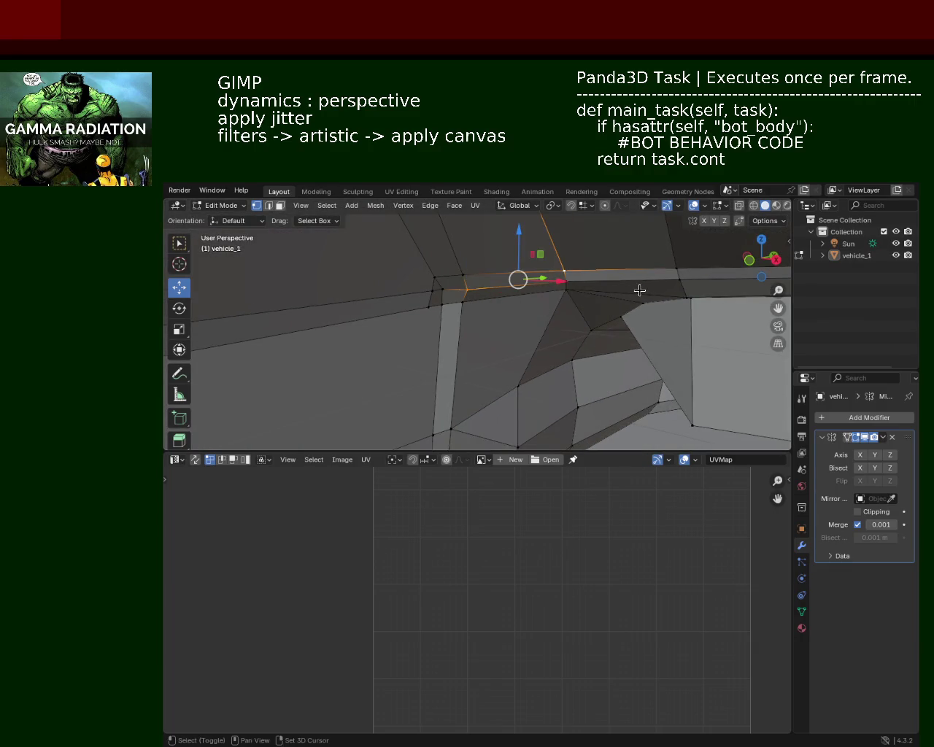
left_click(565, 281, "shift")
left_click(537, 284, "shift")
left_click(662, 284, "shift")
left_click(661, 284, "shift")
mouse_move(661, 284)
middle_mouse_down()
mouse_move(435, 301)
mouse_move(533, 302)
mouse_move(477, 324)
middle_mouse_up()
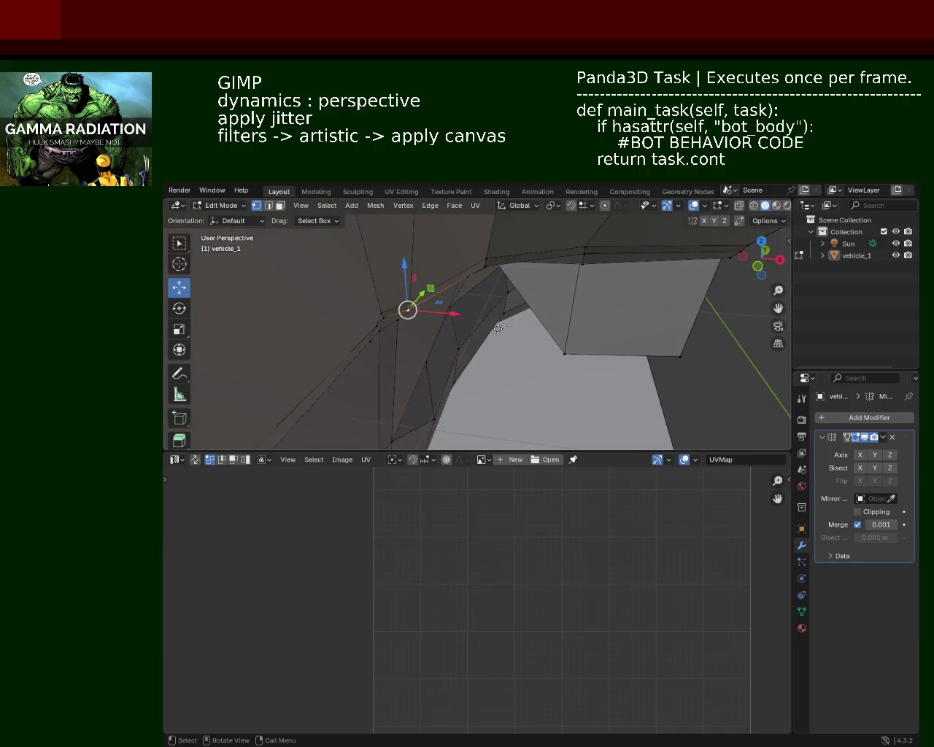
Move the selected vertex along the X axis.
key("g")
key("z")
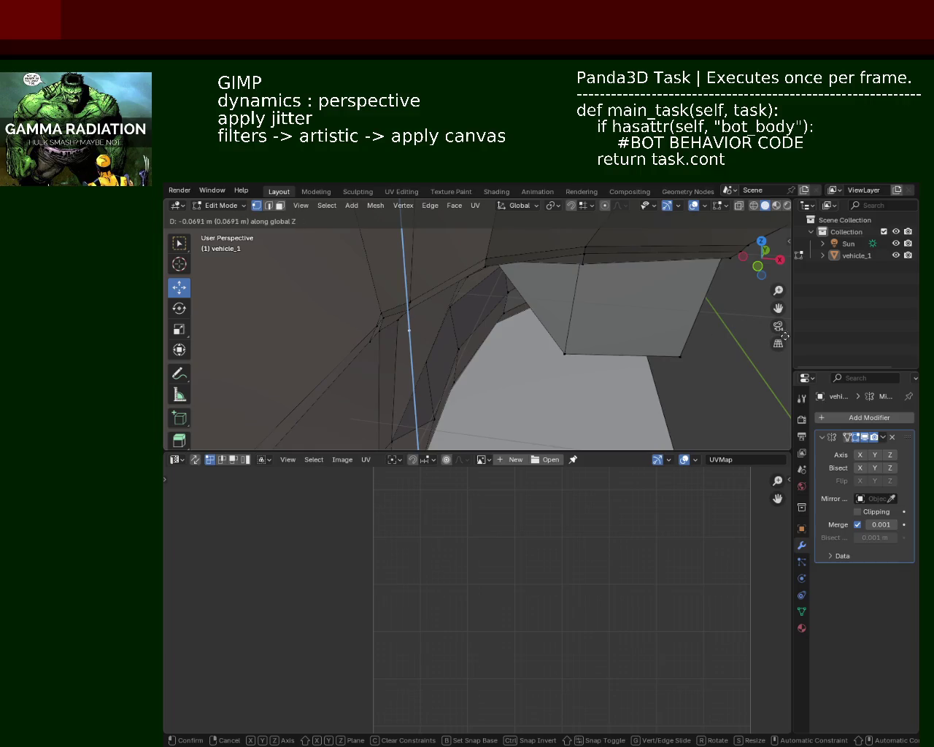
key("y")
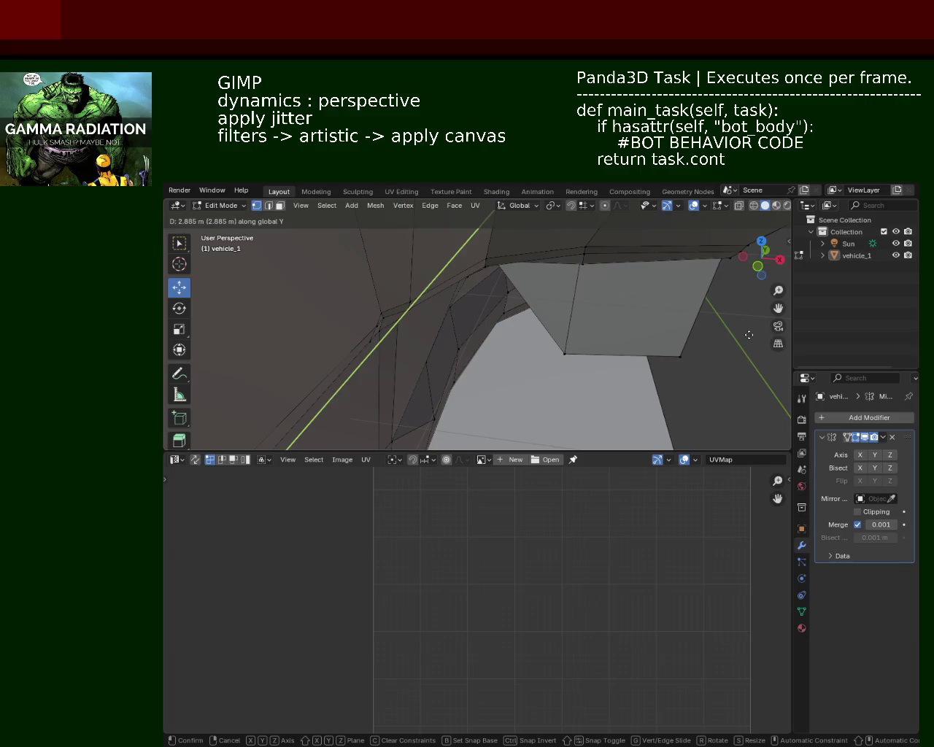
key("z")
key("x")
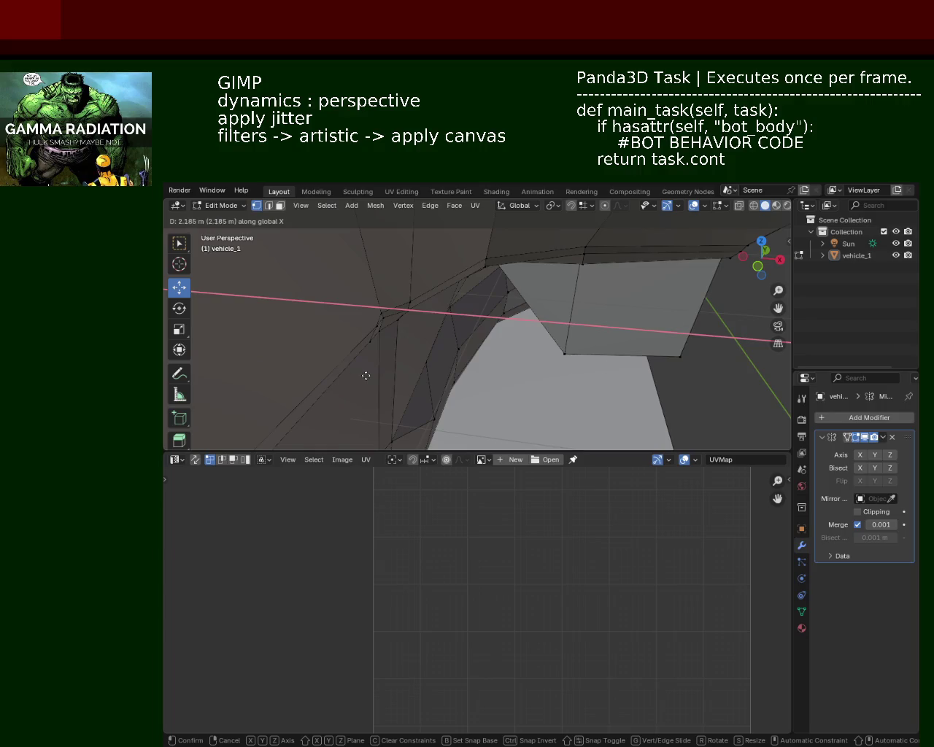
left_click(223, 317)
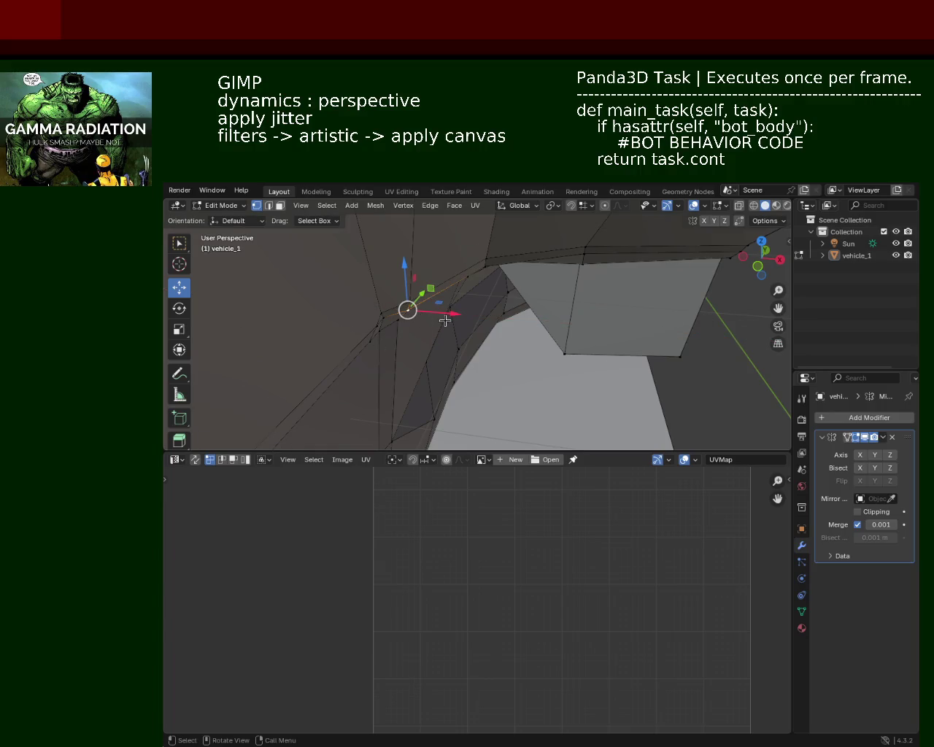
Extrude a new vertex from the selection along the X axis across the arch.
key("g")
key("z")
key("x")
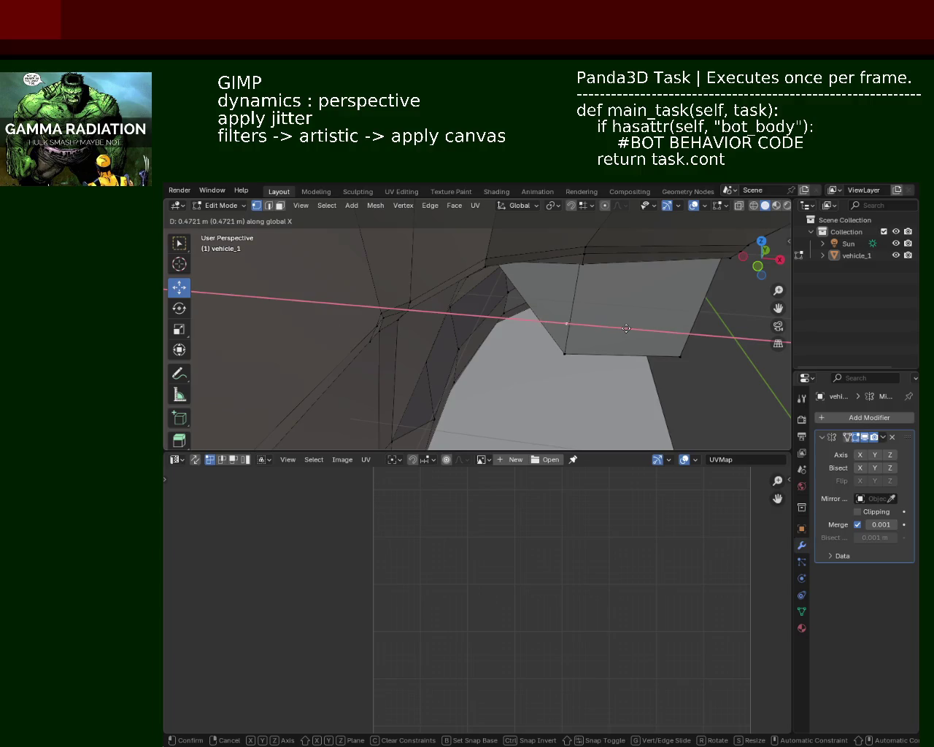
left_click(454, 292)
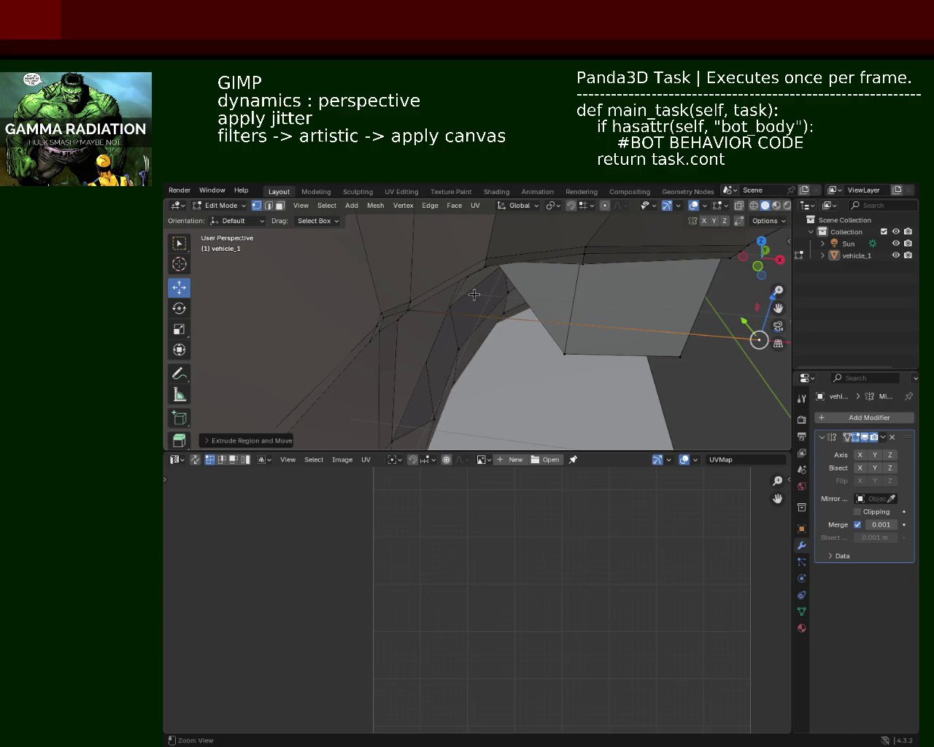
Turn on snapping and place the new vertex onto the arch corner.
mouse_move(454, 293)
middle_mouse_down()
mouse_move(642, 344)
mouse_move(352, 337)
middle_mouse_up()
scroll(646, 351, "up", 3)
middle_click_drag(455, 309, 536, 325)
left_click(571, 205)
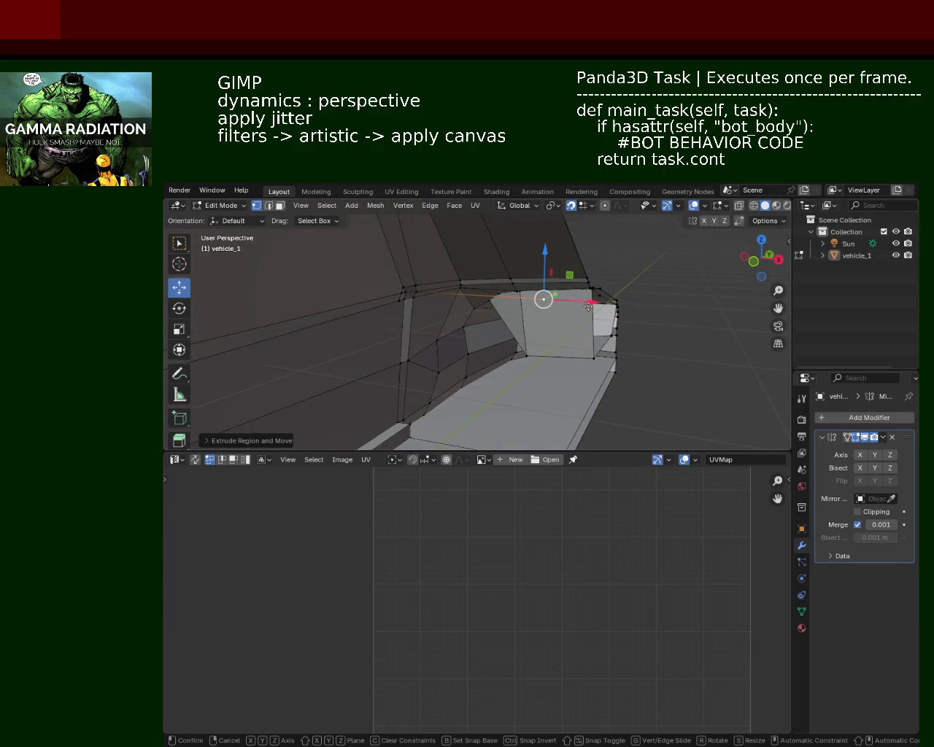
left_click_drag(583, 305, 577, 318)
middle_click_drag(576, 318, 525, 288)
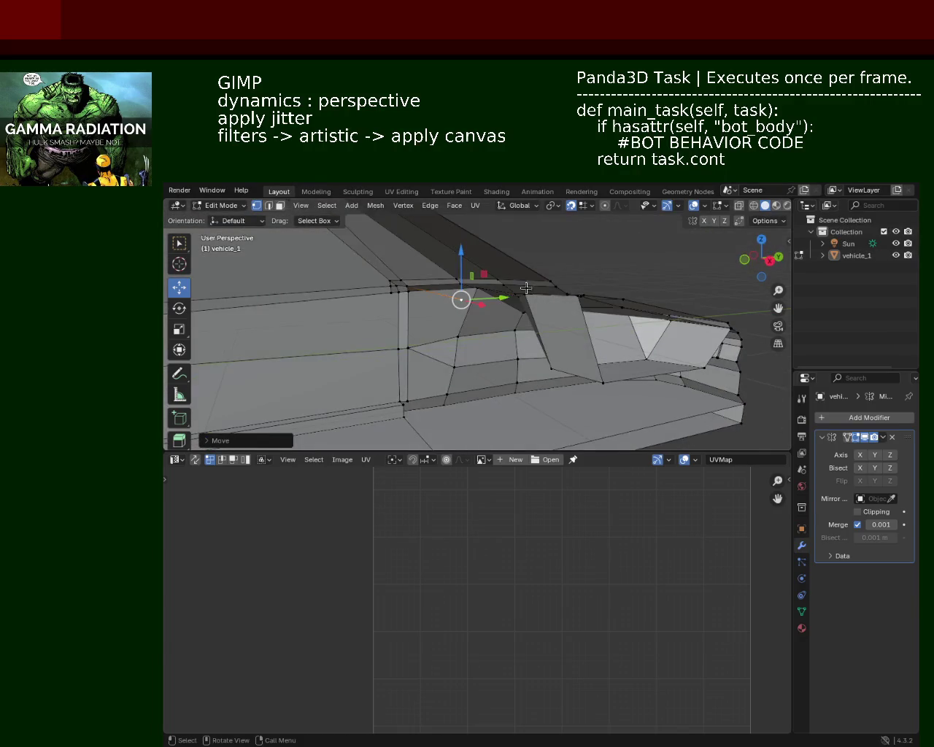
Extend the vertex selection along the top edge to the right-hand vertex.
scroll(526, 288, "up", 1)
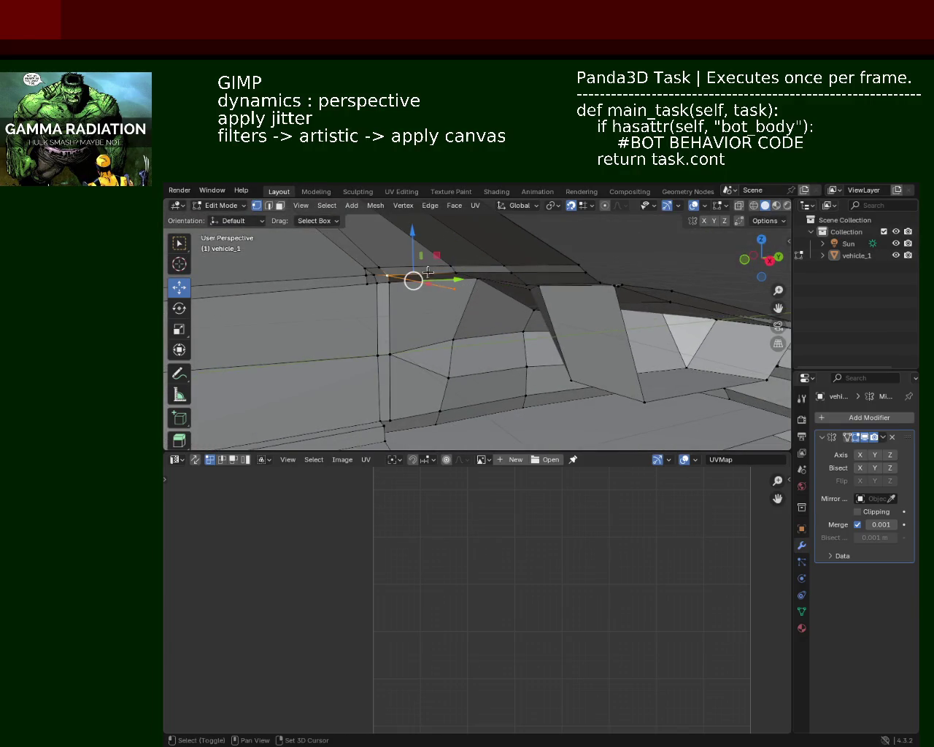
left_click(480, 273, "shift")
left_click(510, 273, "shift")
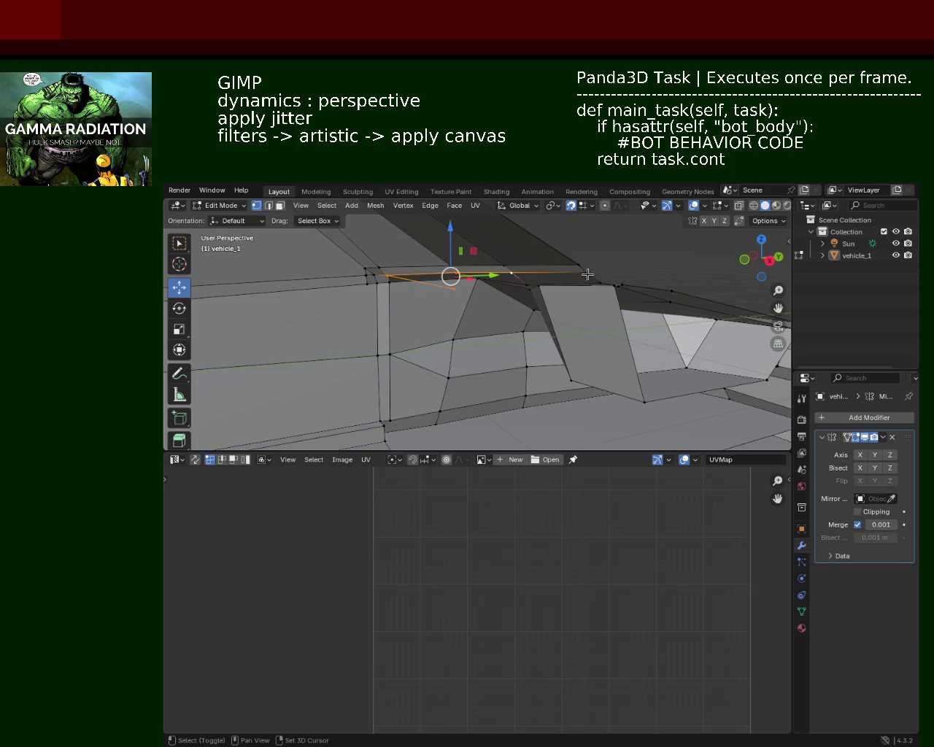
left_click(590, 274, "shift")
middle_click_drag(590, 273, 648, 352)
mouse_move(736, 338)
middle_mouse_down()
mouse_move(537, 325)
mouse_move(366, 261)
mouse_move(544, 392)
mouse_move(560, 347)
mouse_move(515, 427)
mouse_move(518, 349)
mouse_move(419, 290)
middle_mouse_up()
scroll(606, 328, "down", 3)
scroll(536, 325, "up", 2)
scroll(537, 326, "up", 5)
Select the lower-body face, the roof face and the vertical edges beneath the roof.
left_click(514, 426)
left_click(427, 295, "shift")
left_click(422, 321, "shift")
left_click(420, 368, "shift")
mouse_move(421, 369)
middle_mouse_down()
mouse_move(399, 350)
mouse_move(405, 411)
middle_mouse_up()
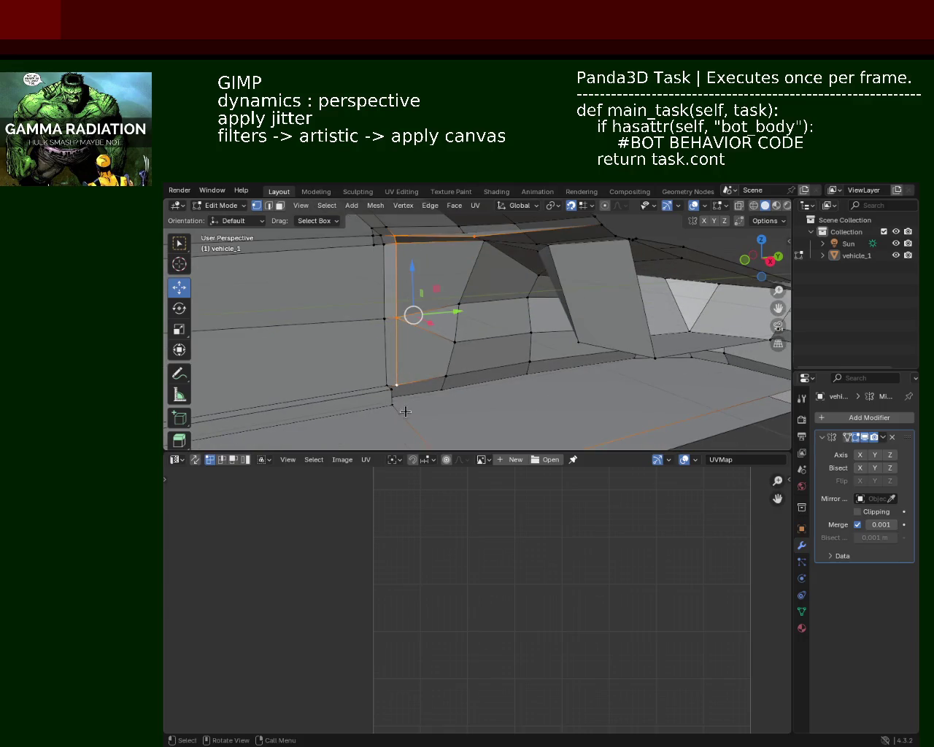
middle_click_drag(441, 399, 447, 392)
Select the three bottom sill vertices, trying and cancelling the edge menu and a move.
left_click(435, 378)
left_click(443, 438)
left_click(752, 385, "shift")
key("ctrl+e")
key("Escape")
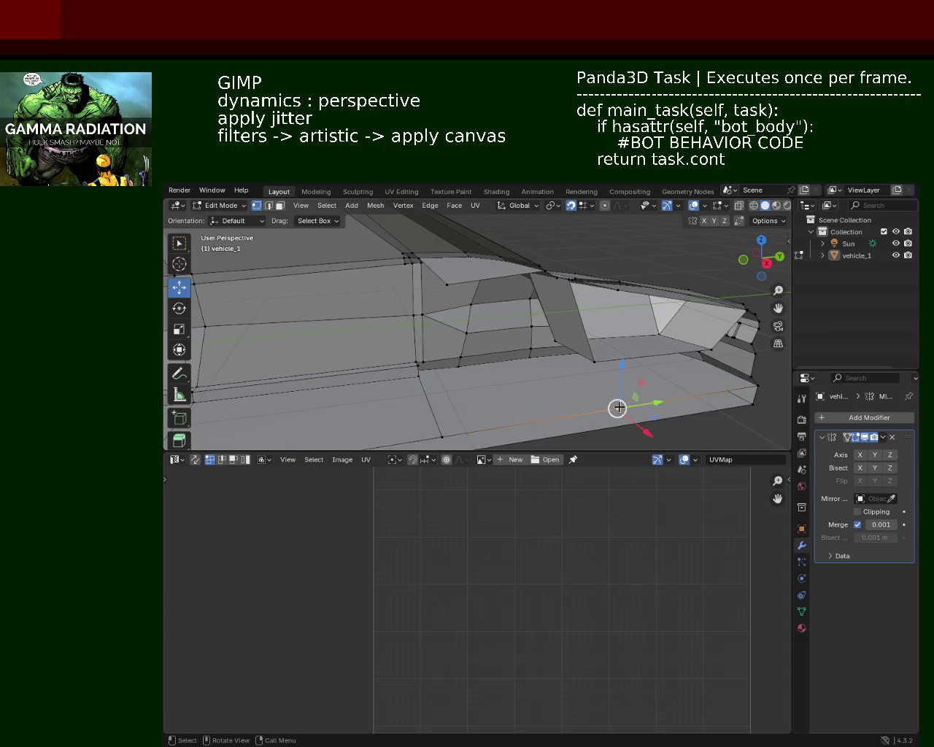
key("g")
key("Escape")
Slide the sill vertices along their edges in several passes.
key("g")
key("g")
left_click(423, 350)
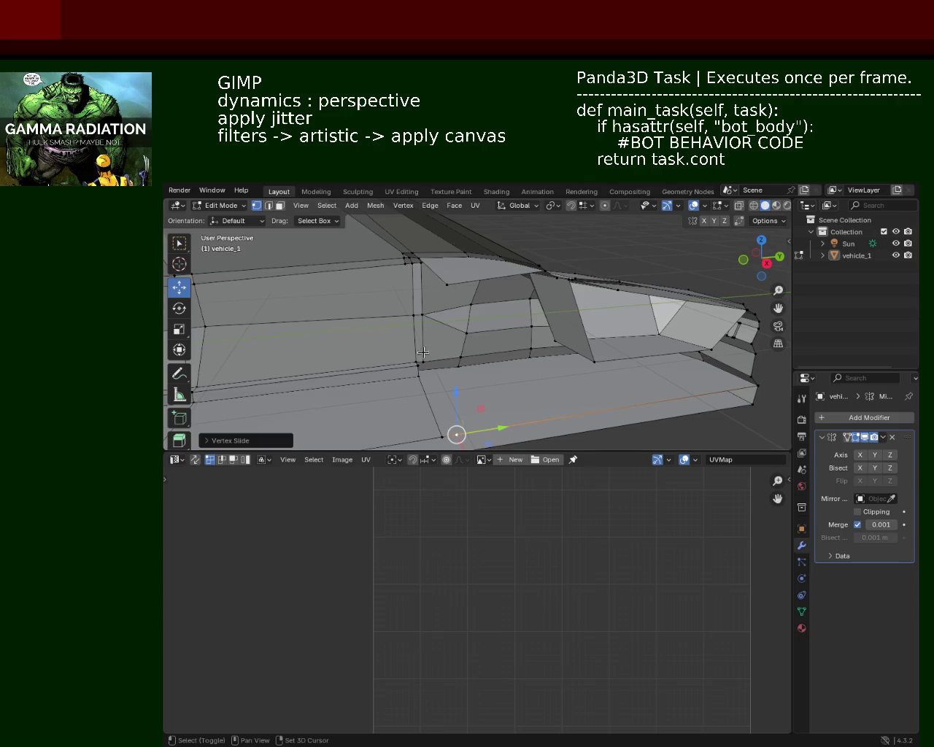
mouse_move(423, 350)
middle_mouse_down()
mouse_move(422, 330)
mouse_move(406, 350)
middle_mouse_up()
key("g")
key("g")
left_click(445, 344)
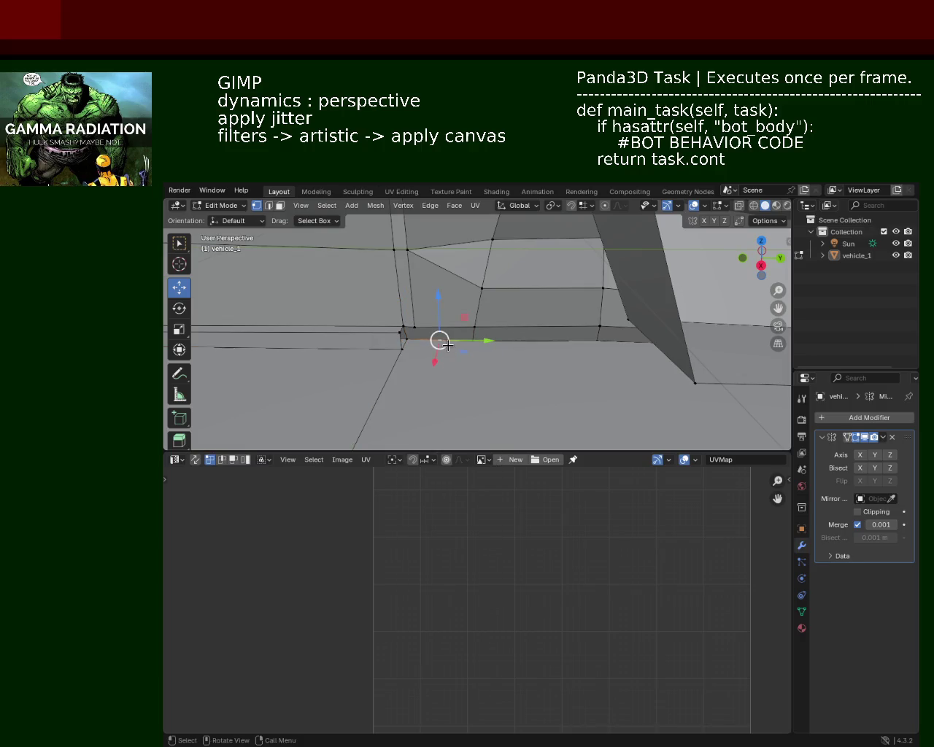
key("g")
key("g")
left_click(423, 361)
middle_click_drag(423, 363, 455, 324)
key("g")
key("g")
left_click(423, 292)
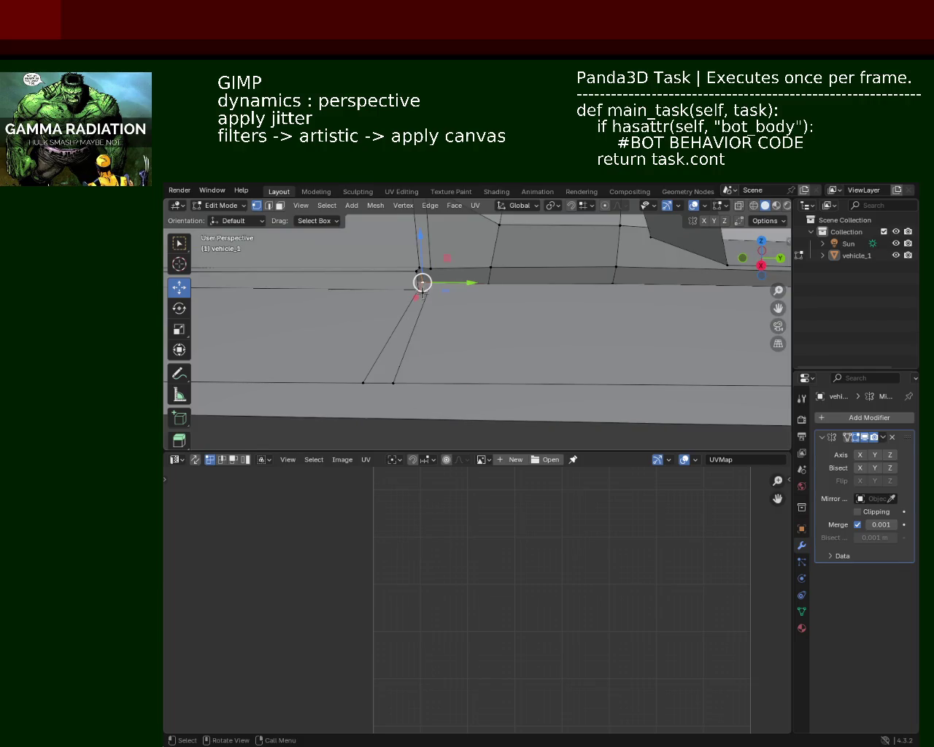
Slide the lower sill vertex up its edge and nudge it slightly along X.
left_click(401, 385, "shift")
right_click(401, 386)
key("g")
key("g")
left_click(429, 268)
middle_click_drag(426, 268, 429, 280)
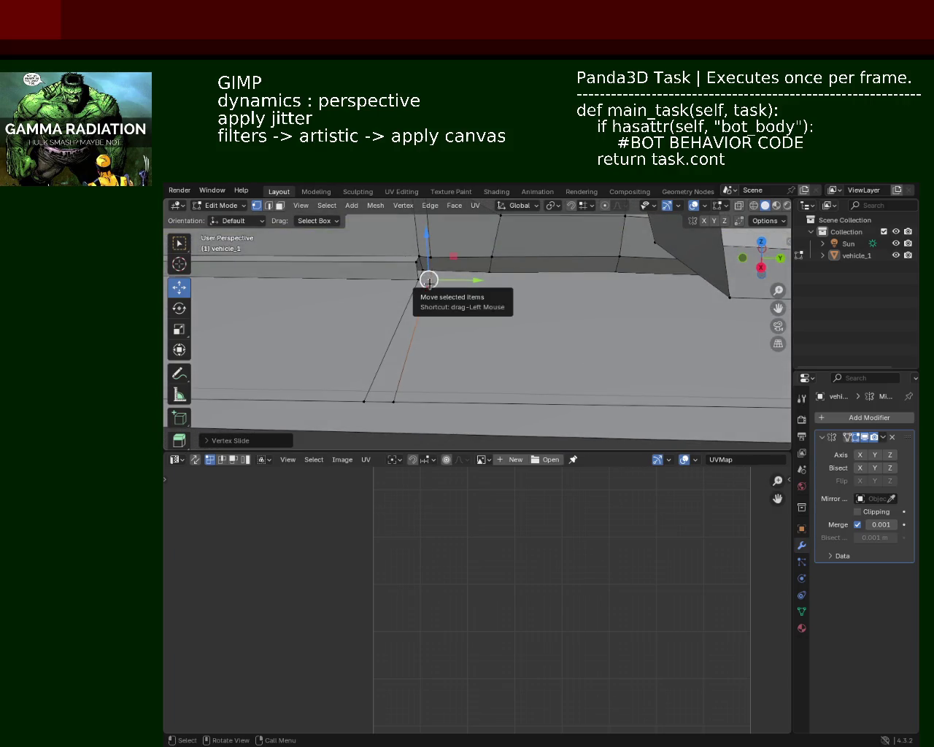
mouse_move(431, 288)
middle_mouse_down()
mouse_move(451, 270)
mouse_move(423, 277)
middle_mouse_up()
left_click_drag(439, 294, 435, 299)
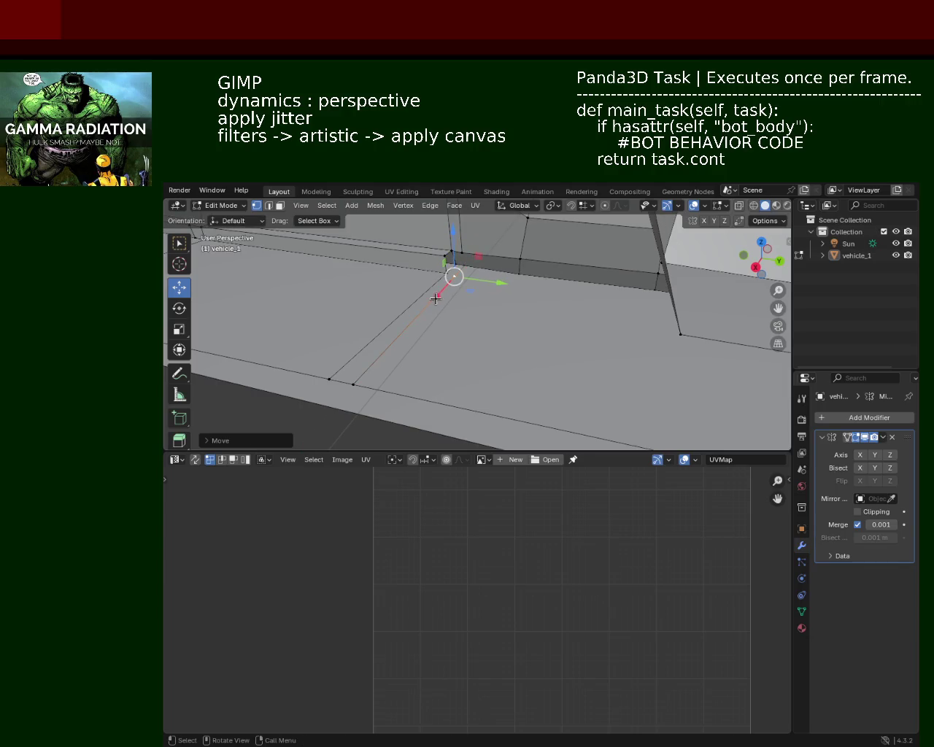
mouse_move(449, 270)
middle_mouse_down()
mouse_move(475, 281)
mouse_move(453, 280)
middle_mouse_up()
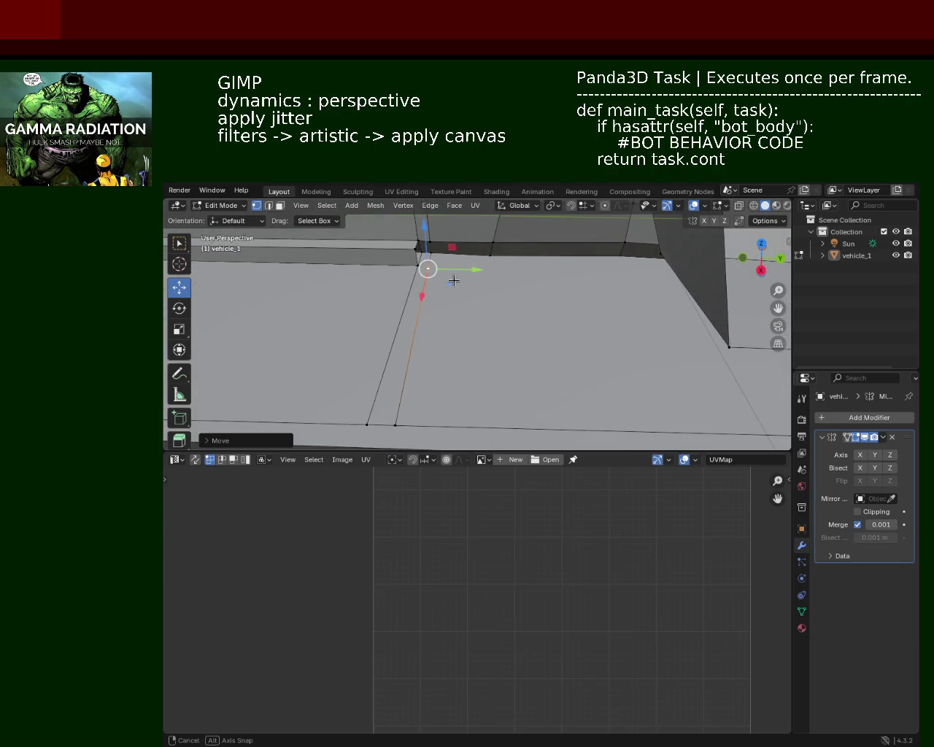
Snap the stray vertex onto the sill corner.
left_click(416, 256)
key("g")
left_click(431, 243)
mouse_move(433, 268)
middle_mouse_down()
mouse_move(443, 296)
mouse_move(400, 327)
middle_mouse_up()
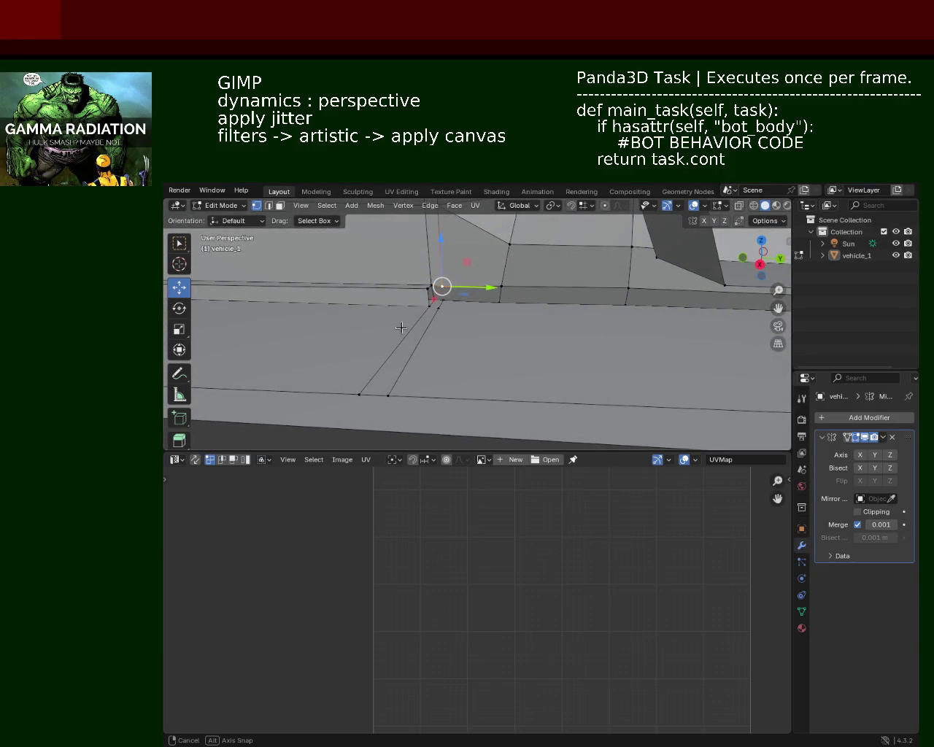
middle_click_drag(400, 327, 442, 331)
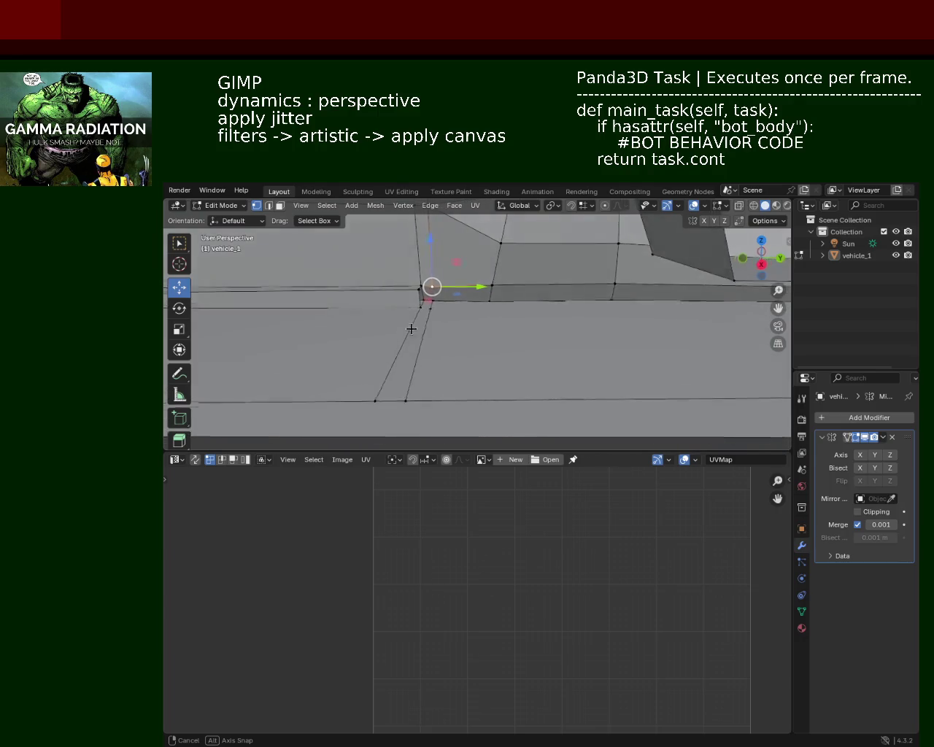
Fill a new face between the corner vertices around the gap, then deselect all.
left_click(396, 309, "shift")
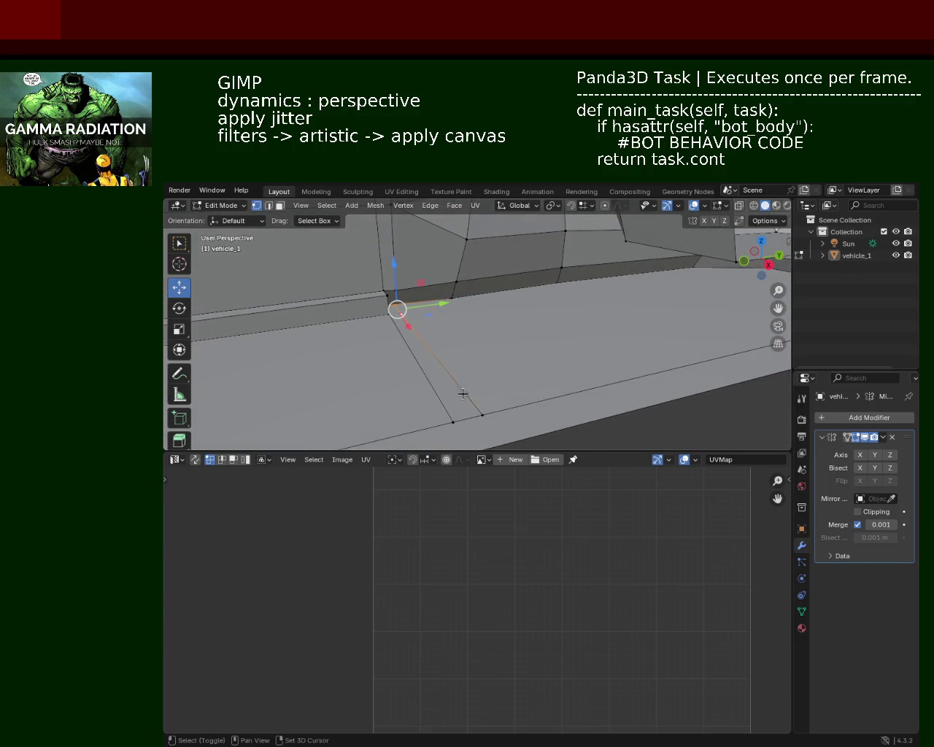
left_click(484, 412, "shift")
middle_click_drag(471, 333, 432, 339)
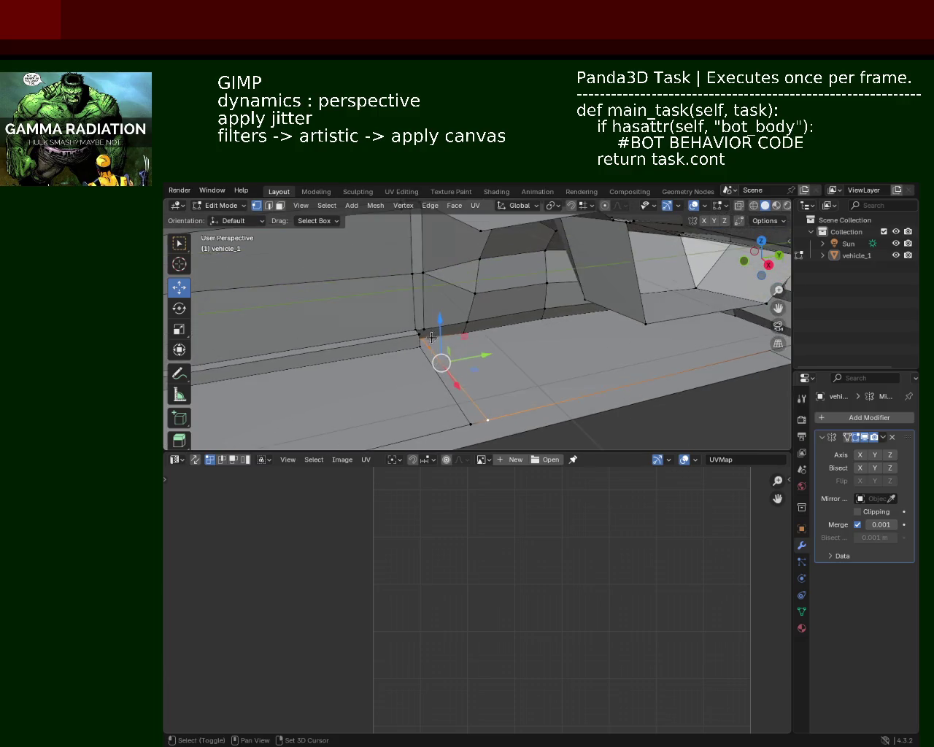
left_click(413, 274, "shift")
left_click(412, 275, "shift")
left_click(422, 273, "shift")
mouse_move(422, 273)
middle_mouse_down()
mouse_move(433, 325)
mouse_move(432, 302)
mouse_move(490, 309)
mouse_move(518, 334)
mouse_move(474, 306)
mouse_move(458, 326)
mouse_move(449, 291)
mouse_move(432, 332)
middle_mouse_up()
key("f")
key("alt+a")
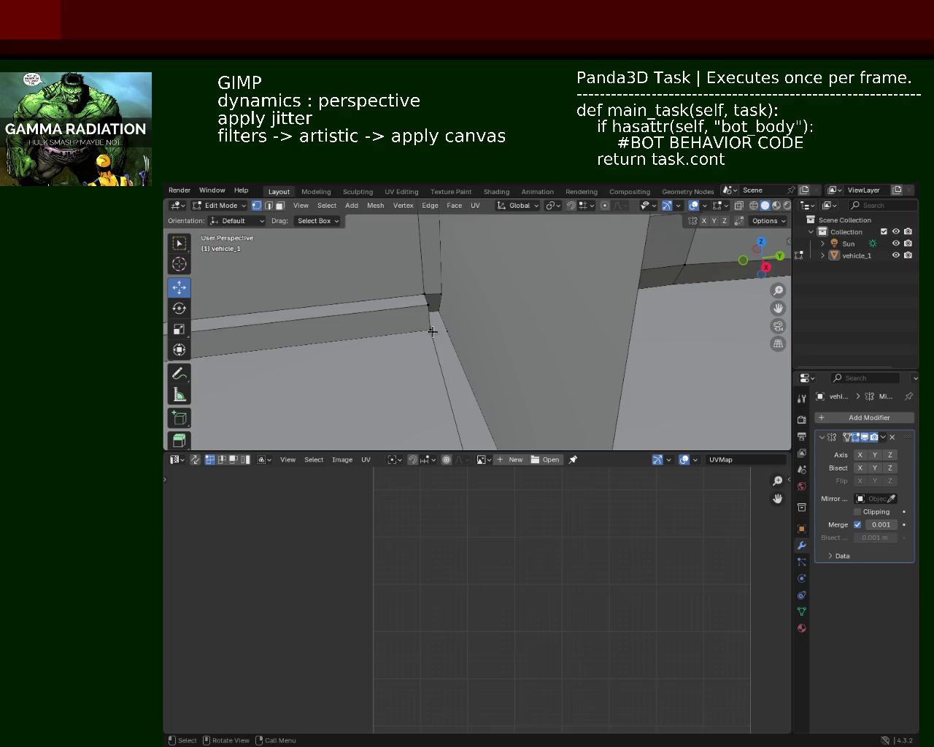
left_click(434, 331)
Subdivide the vertical corner edge and slide the new midpoint vertex along it.
middle_click_drag(450, 331, 504, 332)
left_click(523, 380)
left_click(523, 232, "shift")
key("ctrl+e")
left_click(479, 302)
left_click(523, 312)
key("shift+v")
left_click(530, 387)
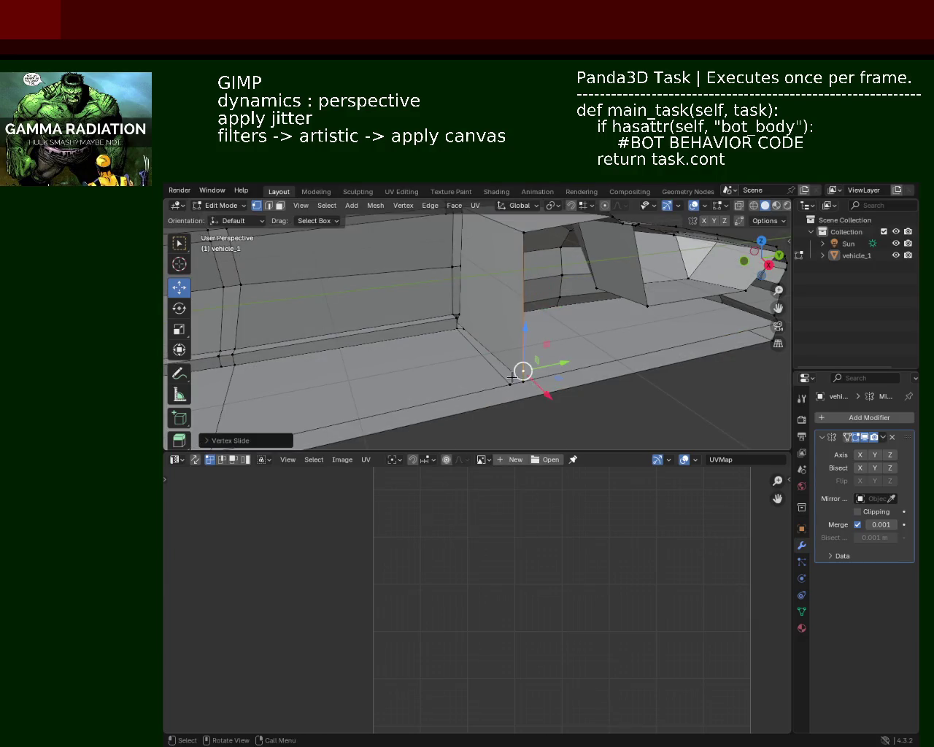
Vertex-slide another corner vertex along its edge.
scroll(445, 300, "up", 5)
middle_click_drag(460, 331, 442, 330)
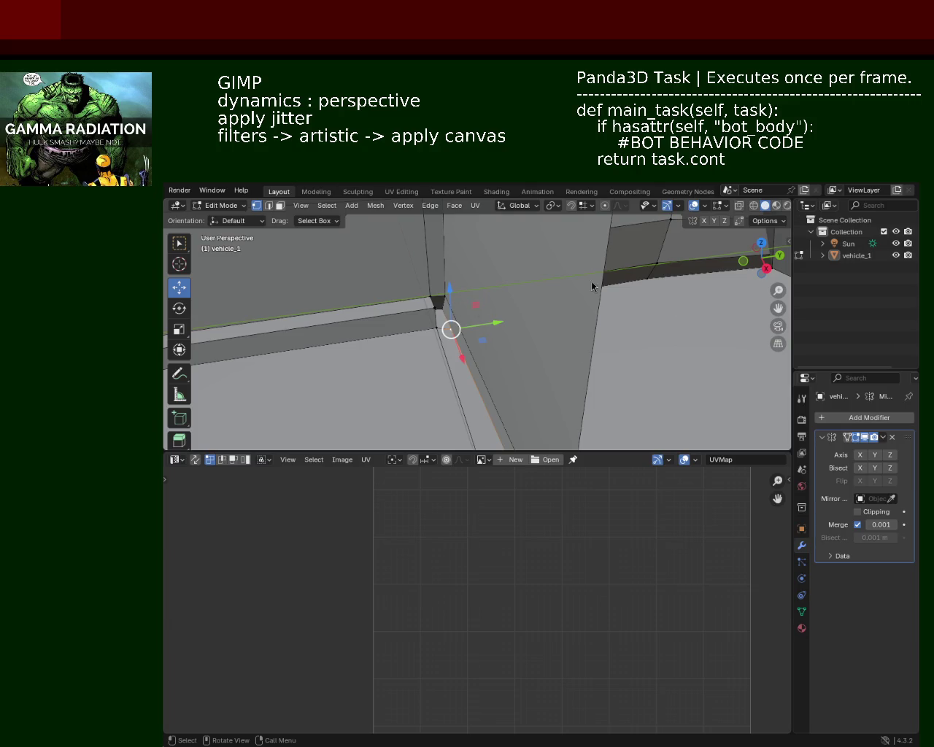
mouse_move(519, 294)
middle_mouse_down()
mouse_move(531, 272)
mouse_move(491, 319)
middle_mouse_up()
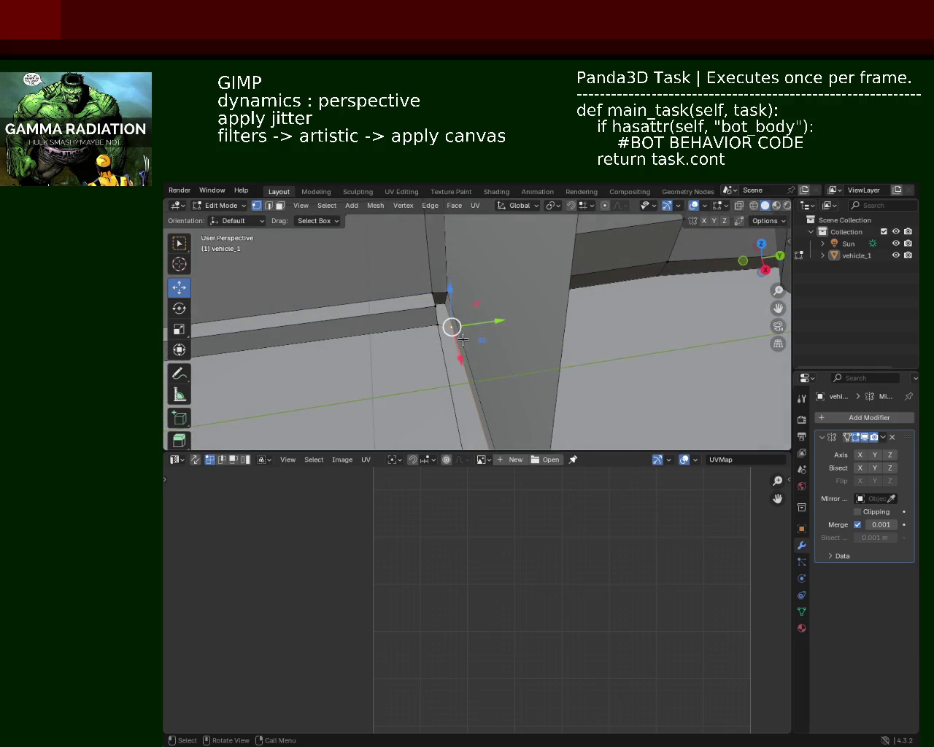
key("shift+v")
left_click(468, 339)
mouse_move(452, 299)
middle_mouse_down()
mouse_move(488, 281)
mouse_move(449, 306)
mouse_move(423, 298)
middle_mouse_up()
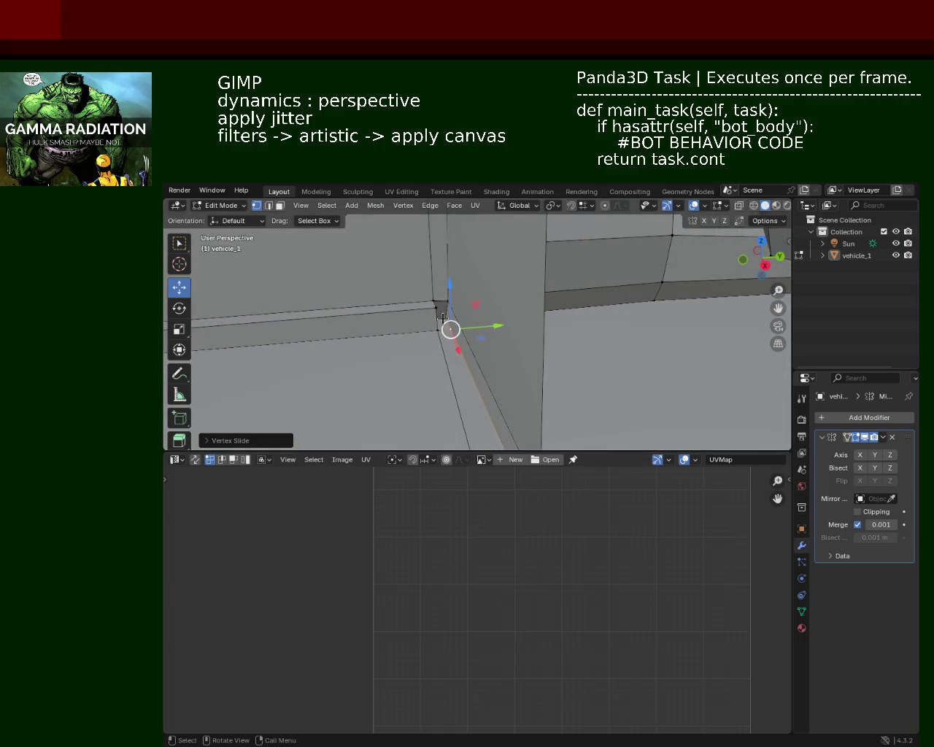
Select the corner edge at the sill and extrude it.
left_click(442, 319)
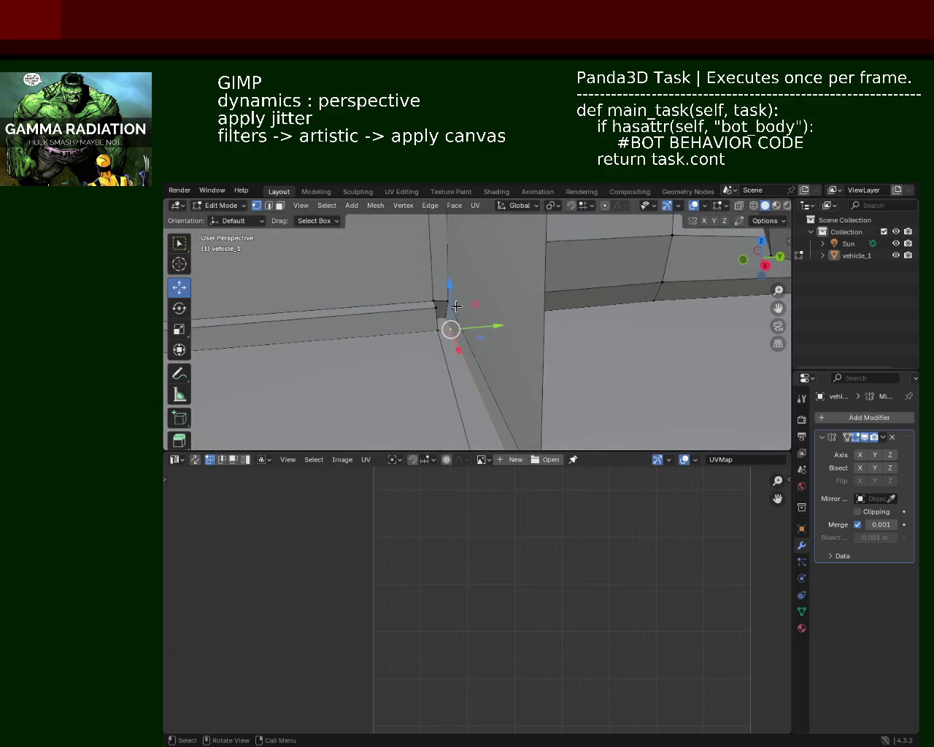
middle_click_drag(496, 340, 487, 337, "ctrl")
left_click(485, 338)
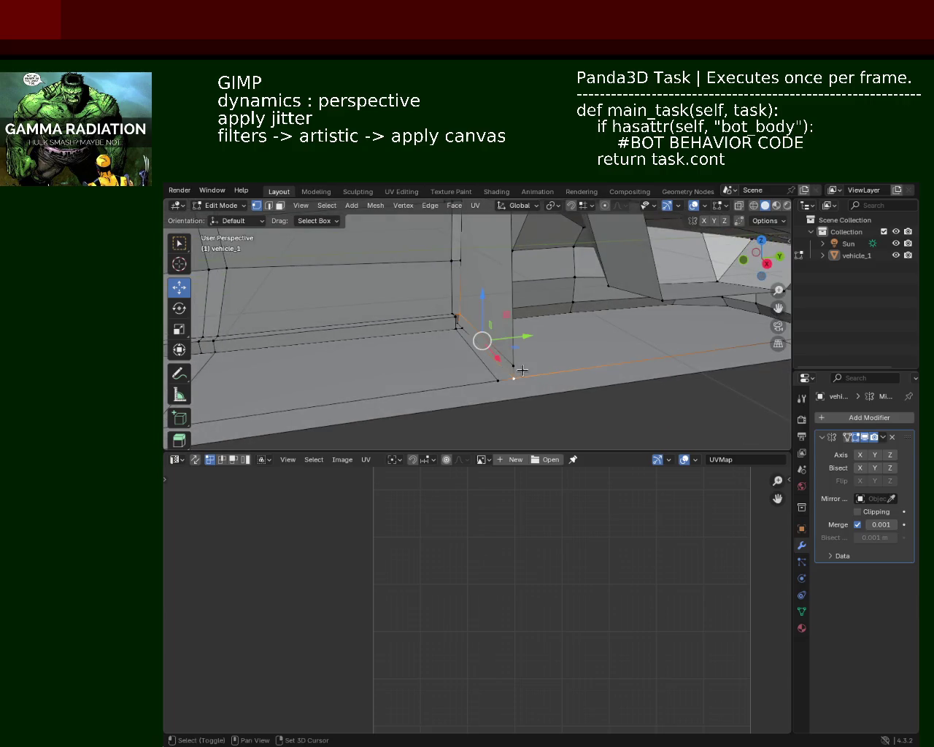
left_click(454, 313, "shift")
left_click(455, 315)
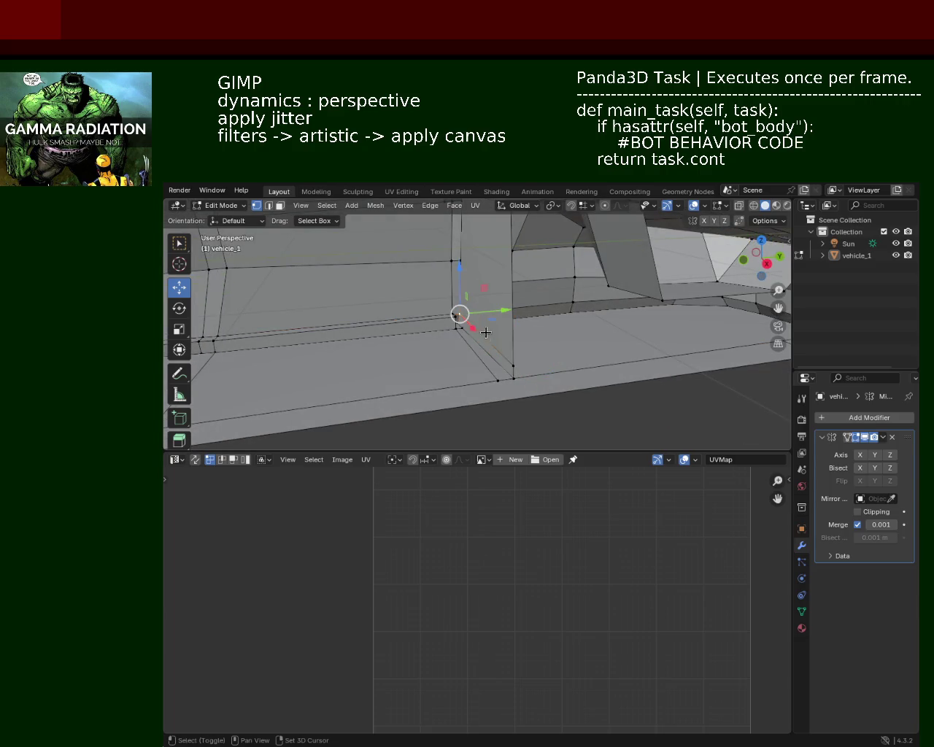
left_click(513, 363, "shift")
key("ctrl+e")
left_click(508, 362)
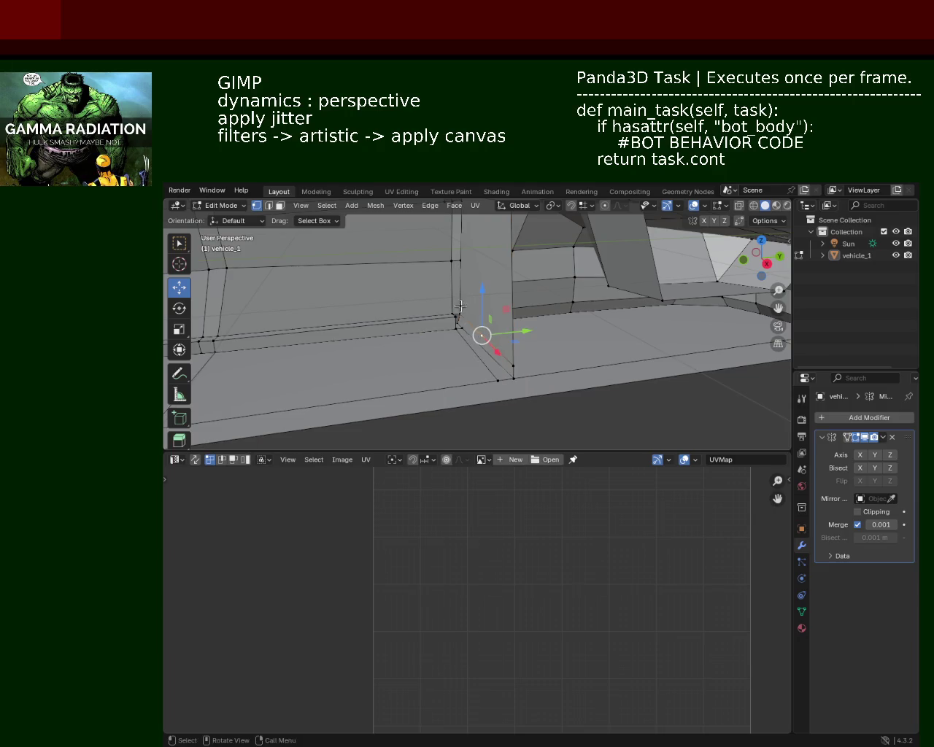
Move the corner vertex along the Y axis after abandoning two vertex slides.
scroll(445, 280, "up", 2)
middle_click_drag(445, 279, 498, 324, "ctrl")
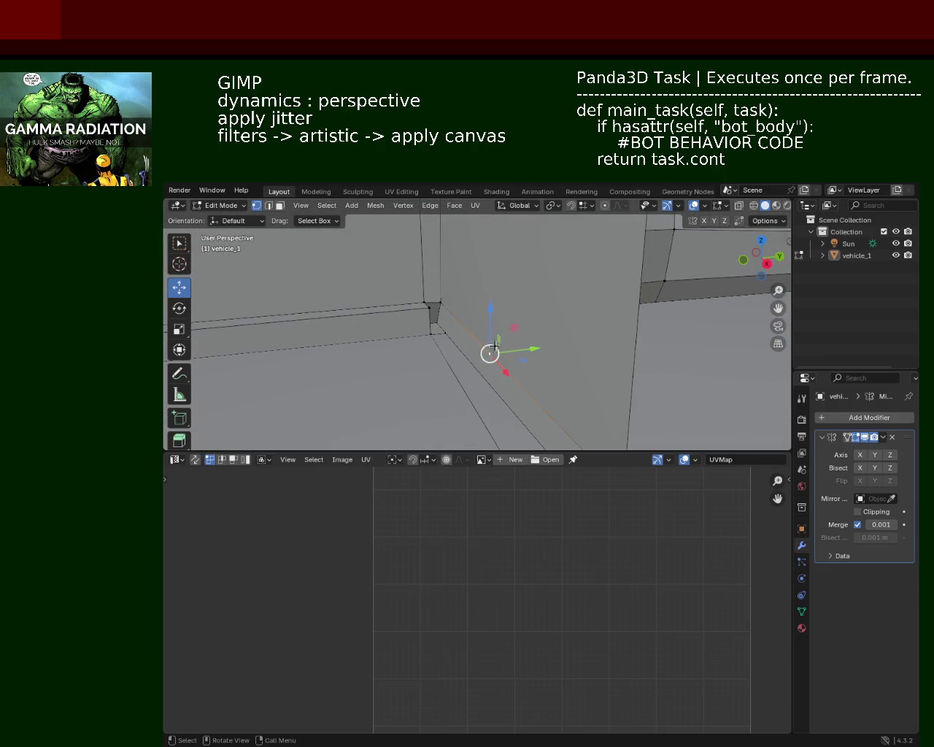
key("shift+v")
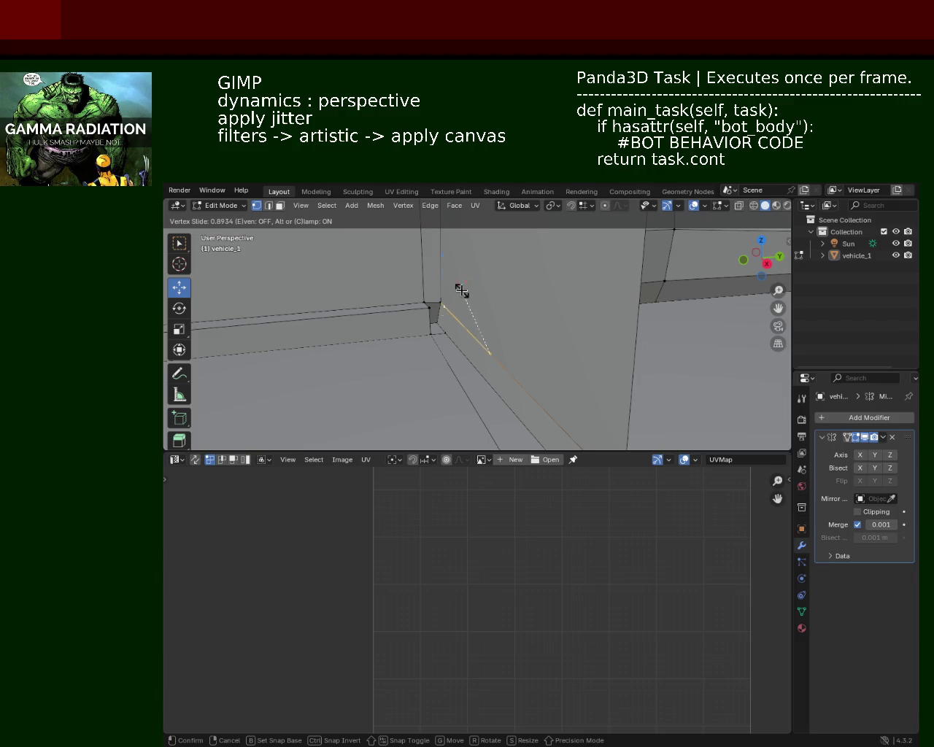
right_click(461, 291)
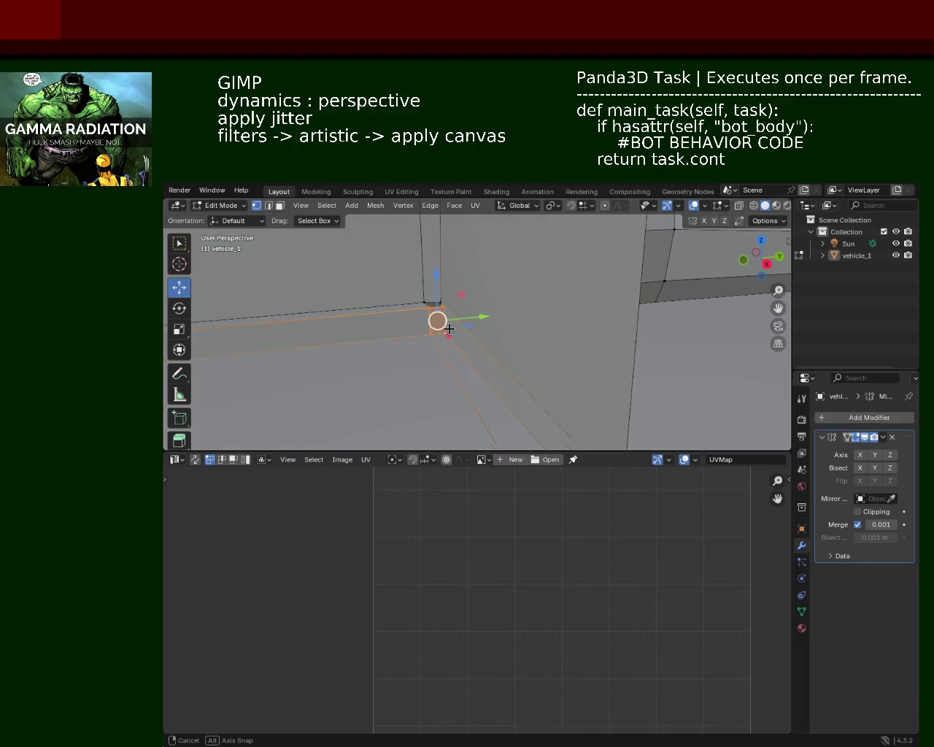
middle_click_drag(445, 336, 438, 318)
key("shift+v")
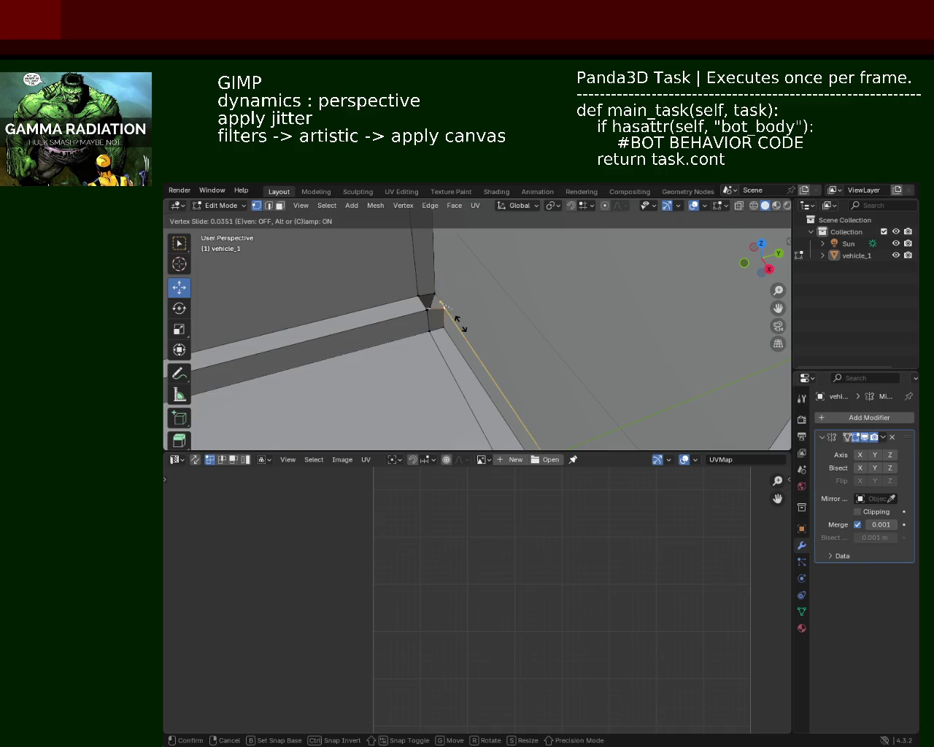
right_click(457, 319)
key("g")
key("y")
left_click(463, 319)
Nudge the pillar-sill corner vertex slightly down along Z into line with the sill.
left_click(427, 301)
left_click(475, 344)
middle_click_drag(475, 343, 447, 313)
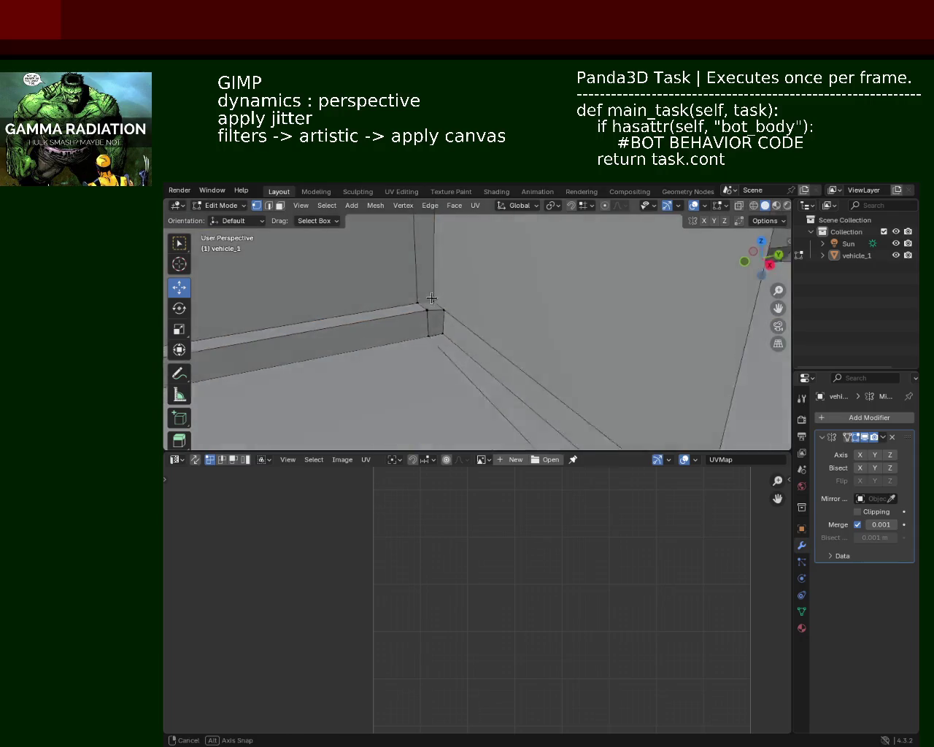
mouse_move(420, 281)
left_mouse_down()
mouse_move(438, 307)
mouse_move(437, 259)
mouse_move(434, 303)
left_mouse_up()
mouse_move(433, 302)
middle_mouse_down()
mouse_move(475, 351)
mouse_move(379, 309)
middle_mouse_up()
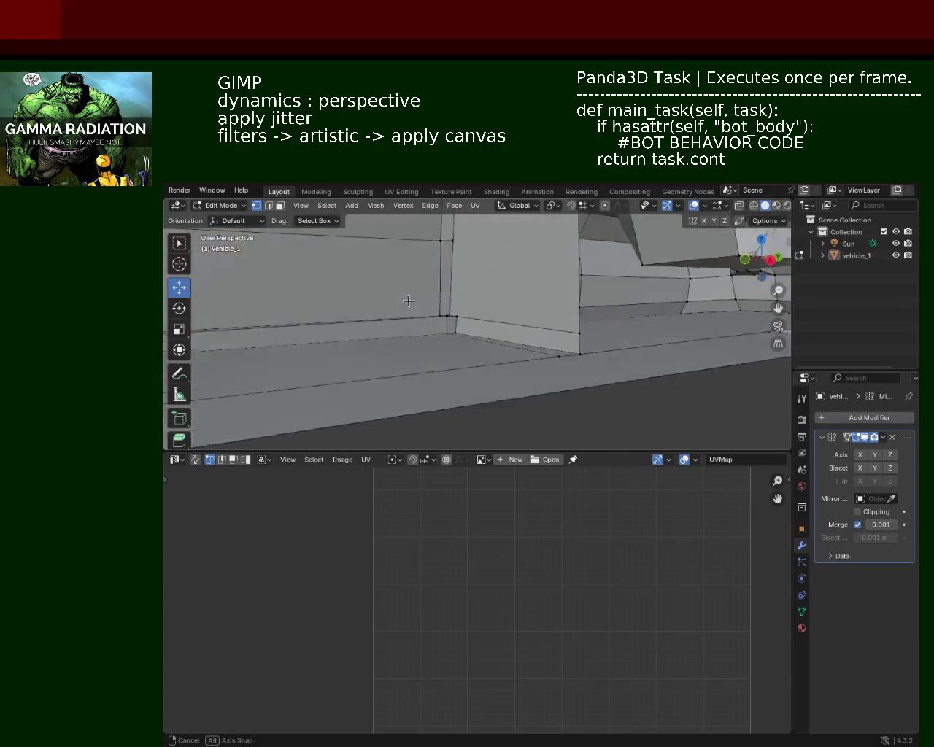
scroll(379, 309, "down", 5)
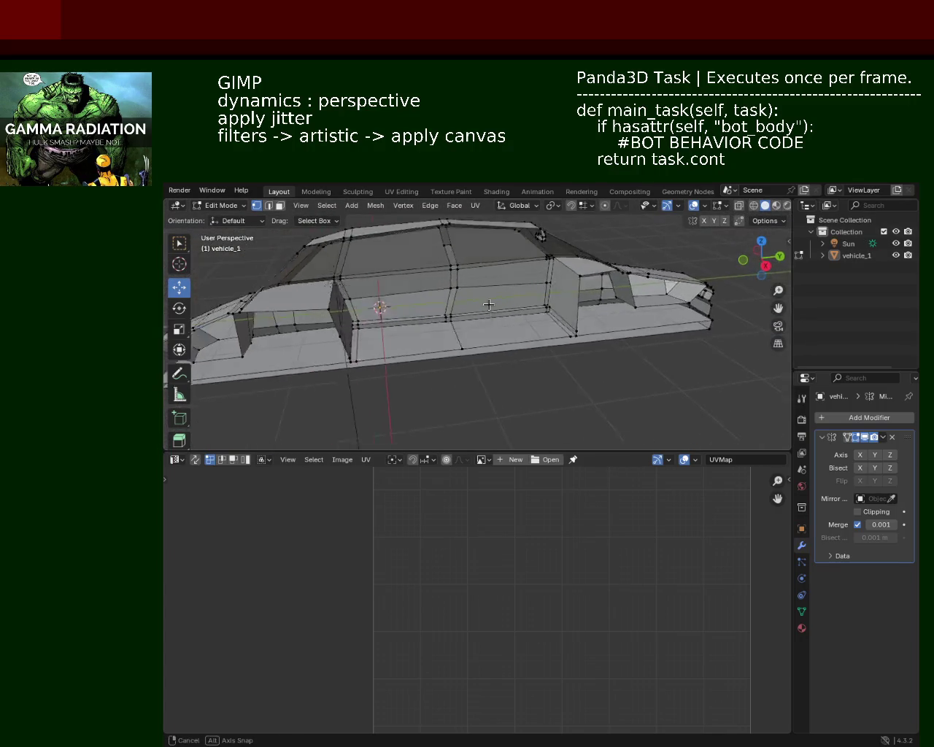
scroll(473, 311, "up", 5)
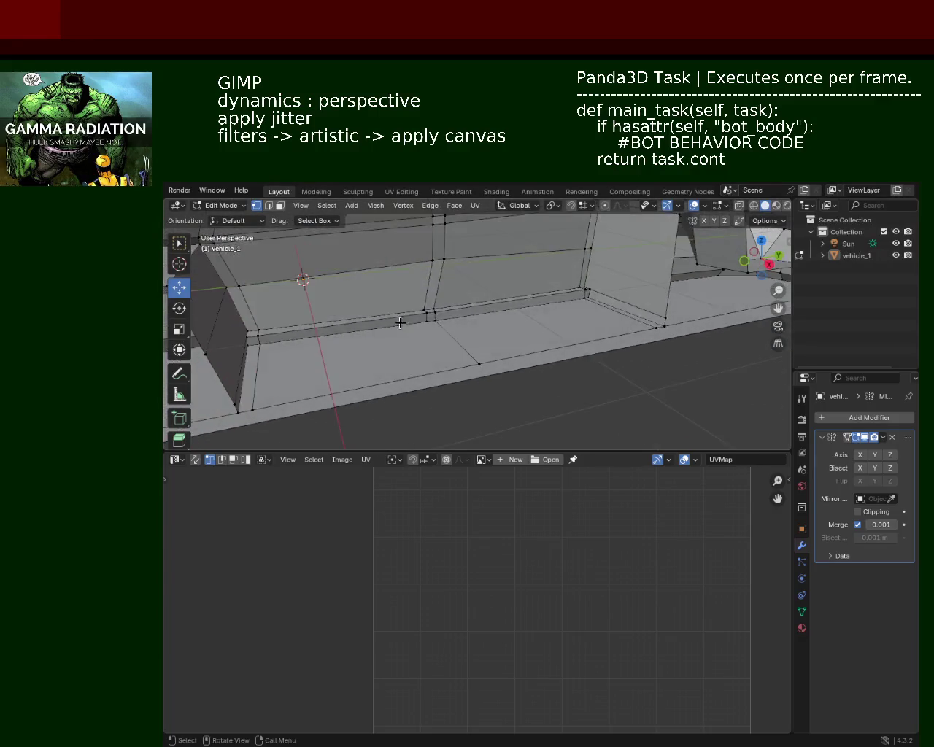